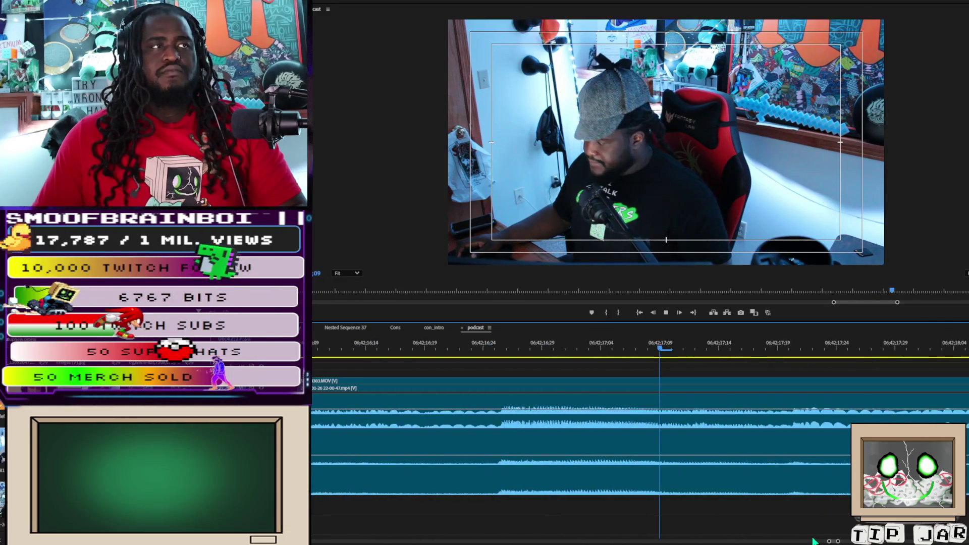
# - Razor the podcast clips and delete the short opening piece, then play back to check
pyautogui.moveTo(829, 541); pyautogui.dragTo(775, 541)
pyautogui.press('=')
pyautogui.press('=')
pyautogui.press('=')
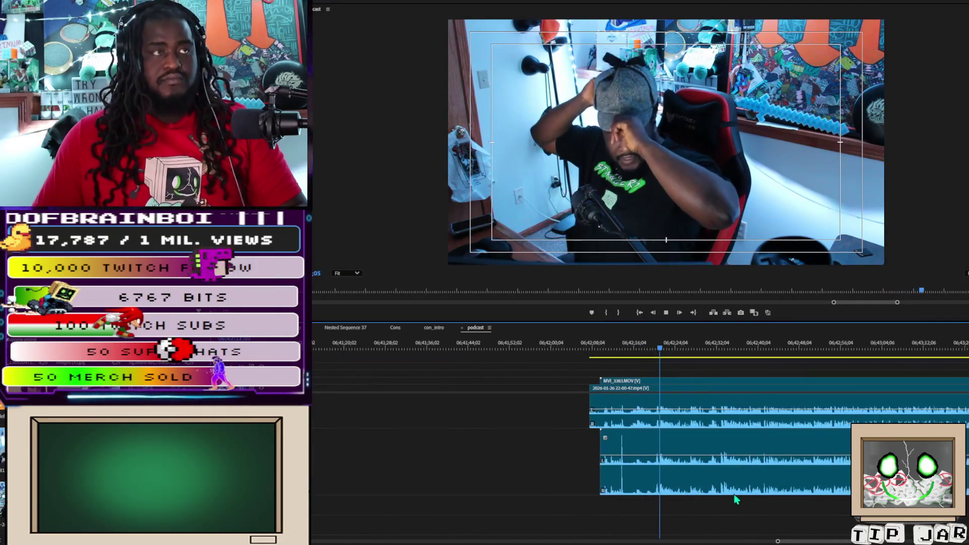
pyautogui.press('space')
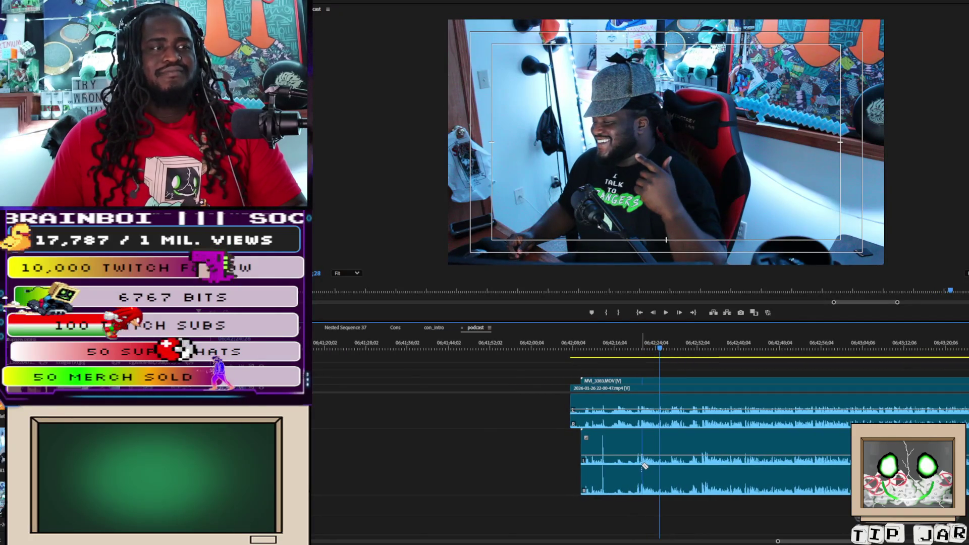
pyautogui.click(637, 464)
pyautogui.press('v')
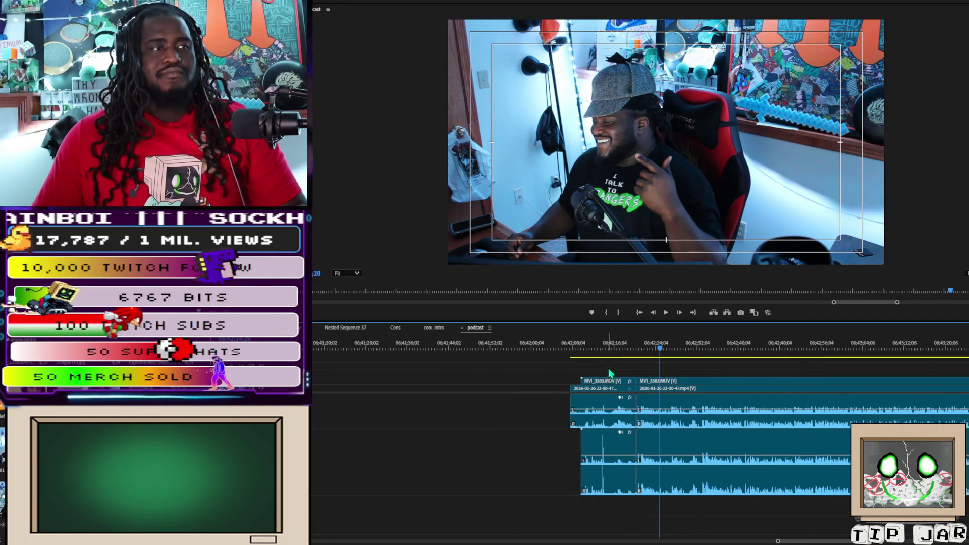
pyautogui.click(622, 493)
pyautogui.press('Delete')
pyautogui.press('space')
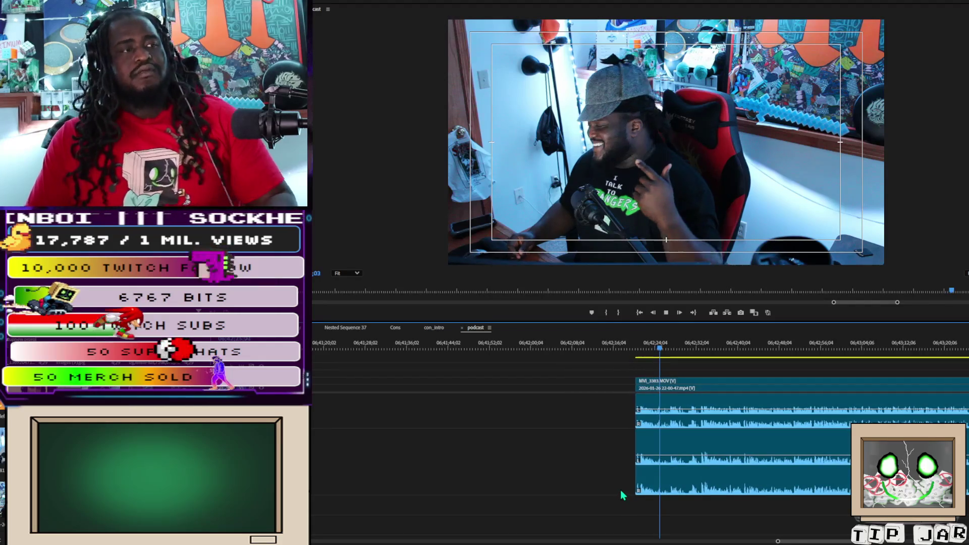
pyautogui.press('space')
# - Razor again just after the first cut and delete the thin sliver, leaving a gap
pyautogui.press('c')
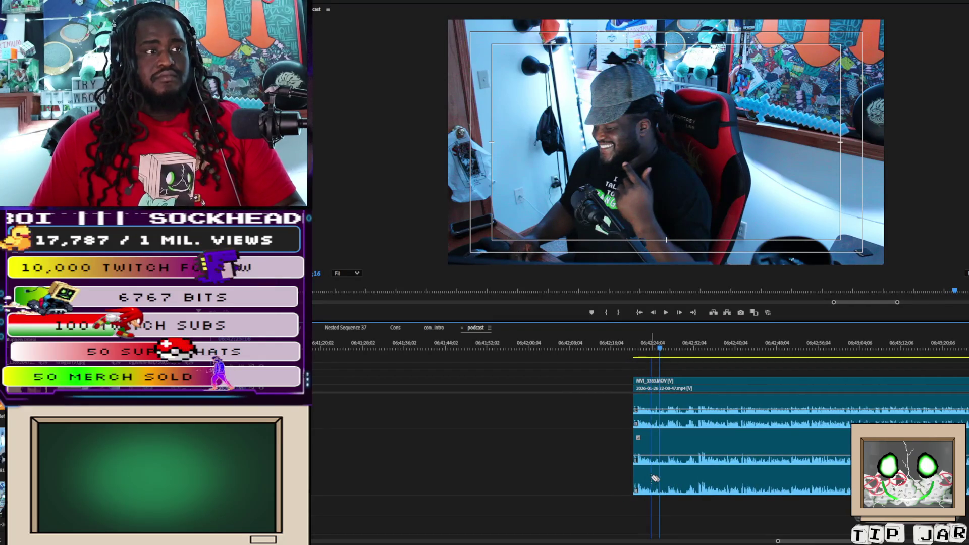
pyautogui.click(656, 476)
pyautogui.press('v')
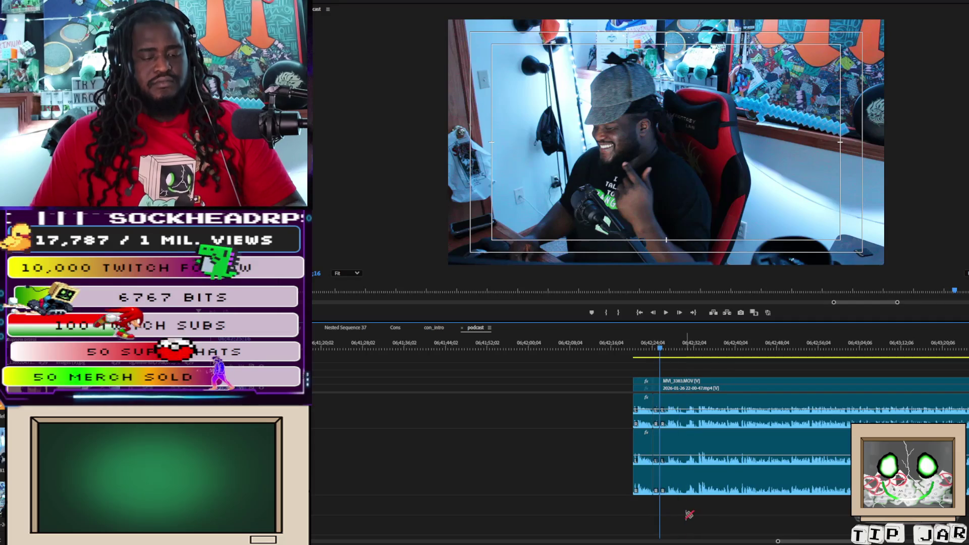
pyautogui.click(656, 404)
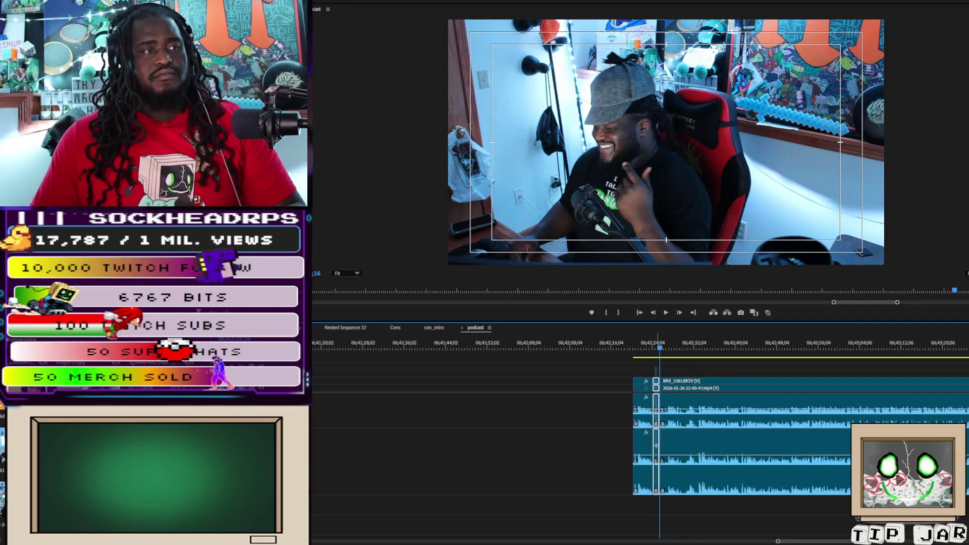
pyautogui.press('Delete')
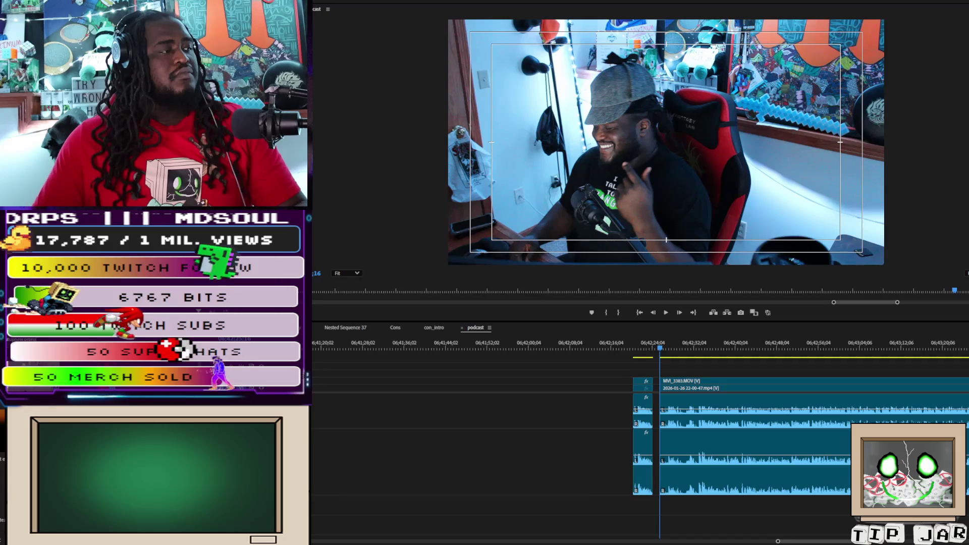
# - Drop a Bars and Tone clip into the timeline, remove its extra part, and fit it into the opening gap
pyautogui.moveTo(333, 403)
pyautogui.mouseDown()
pyautogui.moveTo(359, 416)
pyautogui.moveTo(493, 426)
pyautogui.moveTo(534, 387)
pyautogui.mouseUp()
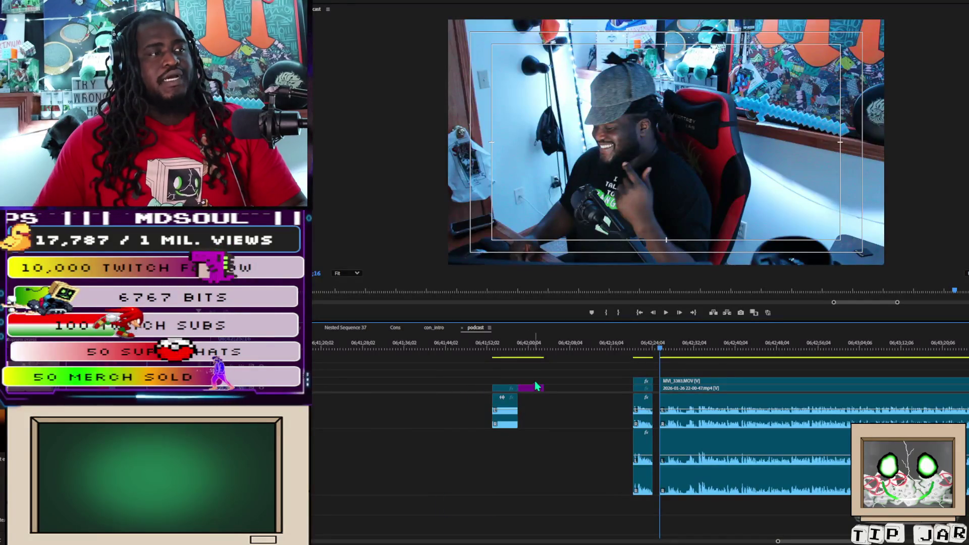
pyautogui.press('Delete')
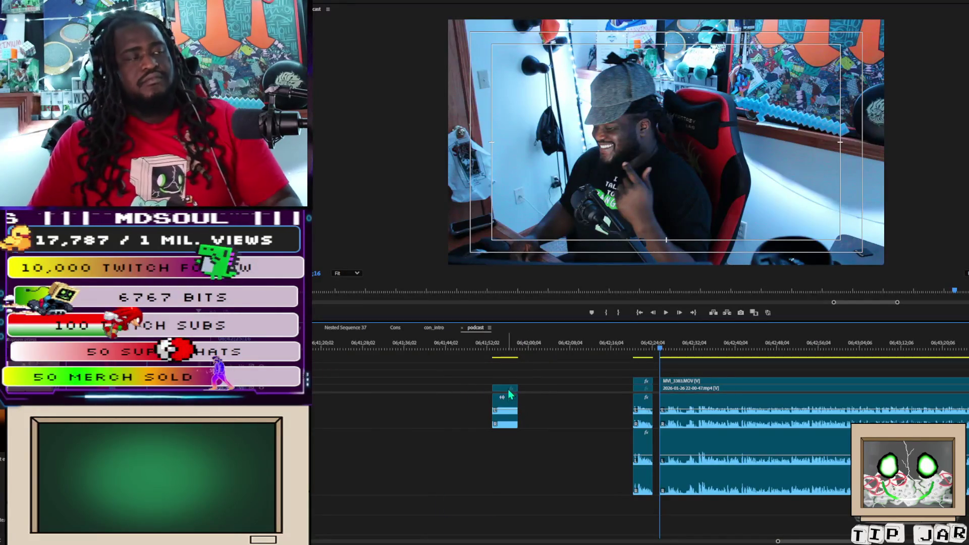
pyautogui.moveTo(508, 392); pyautogui.dragTo(598, 375)
pyautogui.moveTo(592, 428)
pyautogui.mouseDown()
pyautogui.moveTo(637, 510)
pyautogui.moveTo(670, 508)
pyautogui.moveTo(659, 506)
pyautogui.mouseUp()
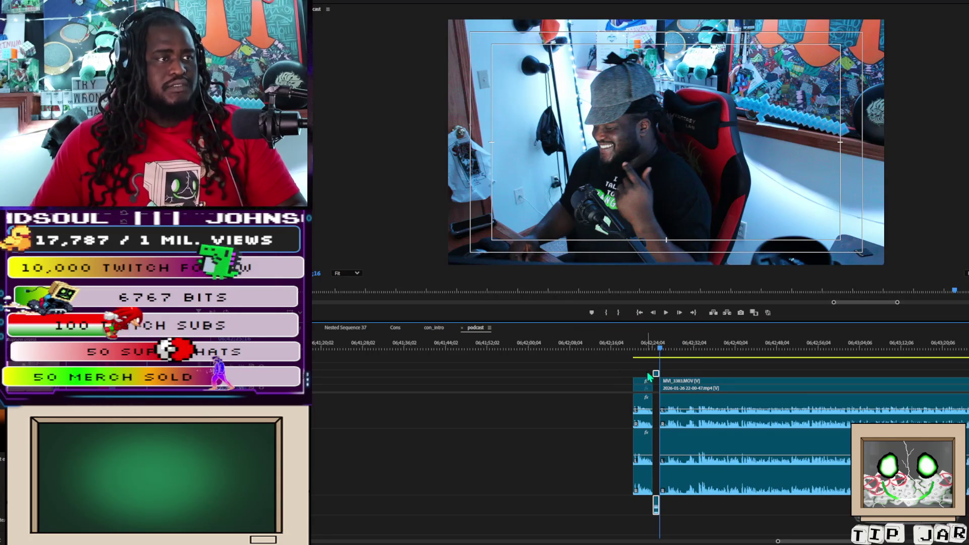
pyautogui.moveTo(659, 382); pyautogui.dragTo(659, 386)
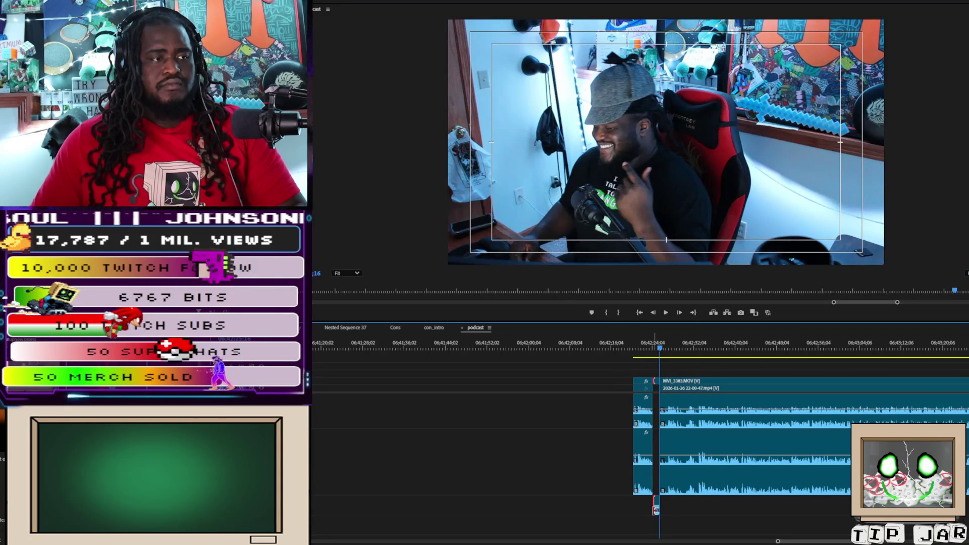
pyautogui.moveTo(656, 508); pyautogui.dragTo(657, 497)
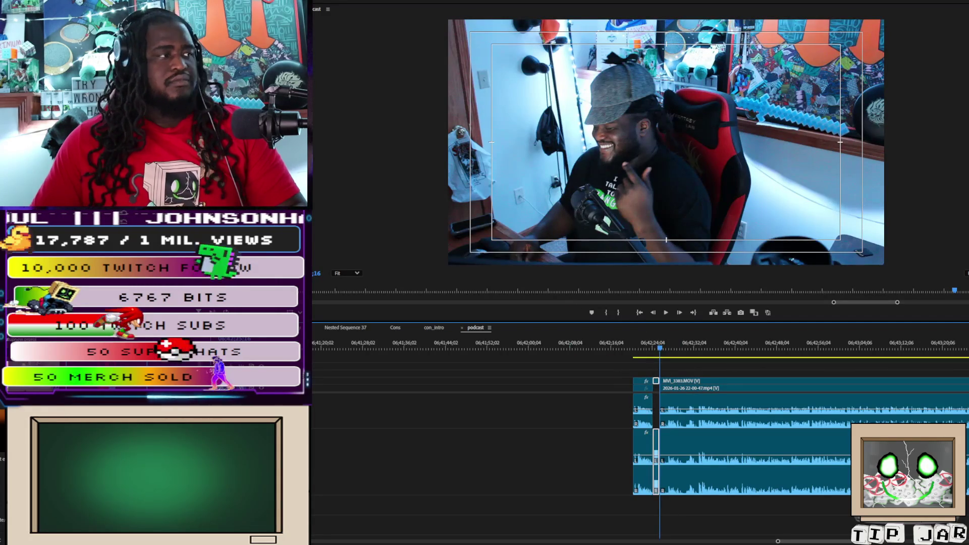
pyautogui.click(658, 346)
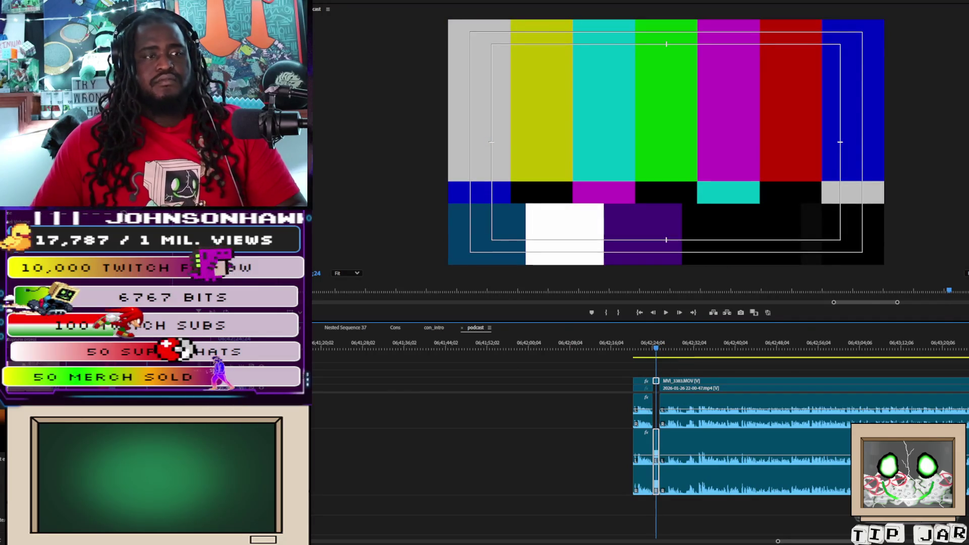
pyautogui.press('=')
pyautogui.press('=')
pyautogui.press('=')
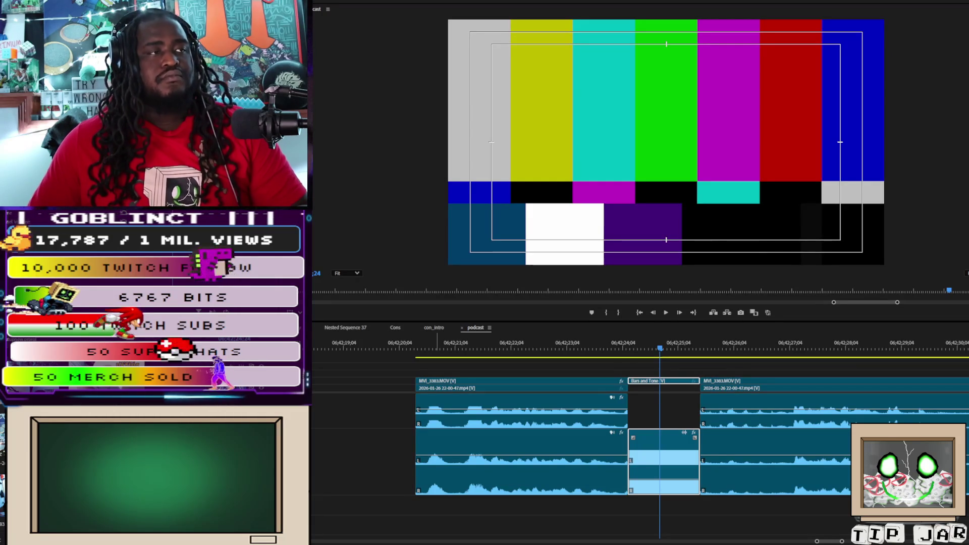
pyautogui.moveTo(323, 463)
pyautogui.mouseDown()
pyautogui.moveTo(400, 463)
pyautogui.moveTo(540, 525)
pyautogui.moveTo(811, 525)
pyautogui.moveTo(779, 506)
pyautogui.mouseUp()
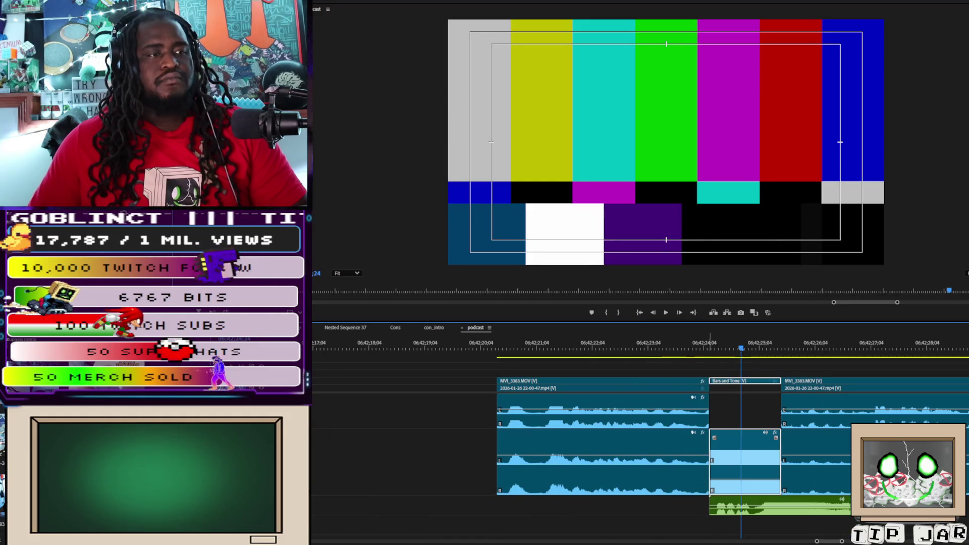
# - Trim the green audio clip's end so it stops exactly with the Bars and Tone piece, then preview
pyautogui.click(784, 529)
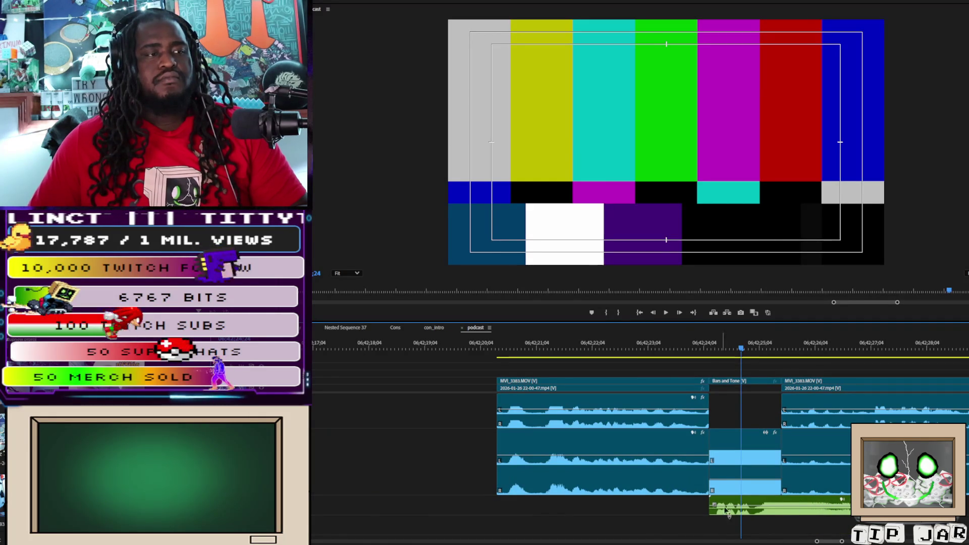
pyautogui.click(676, 509)
pyautogui.moveTo(715, 361); pyautogui.dragTo(707, 357)
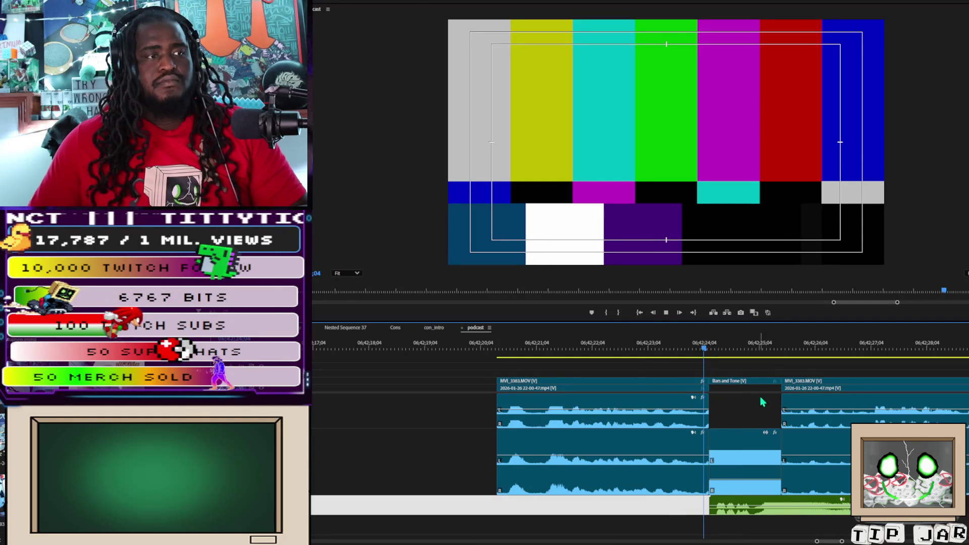
pyautogui.hscroll(2, 773, 404)
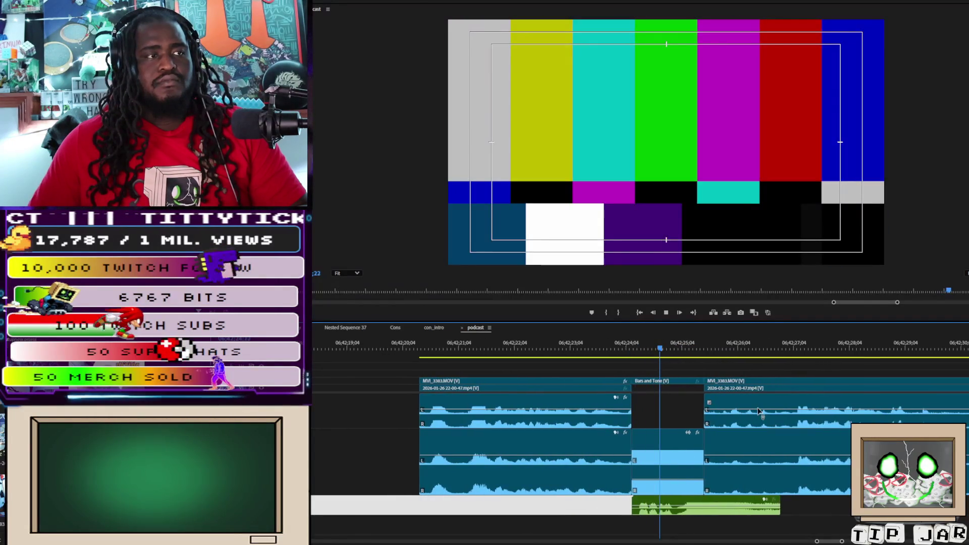
pyautogui.press('space')
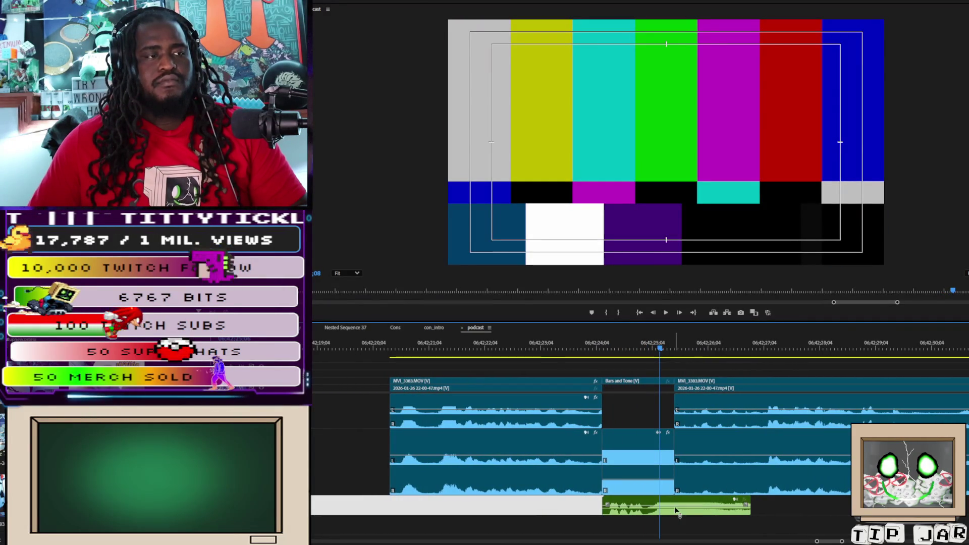
pyautogui.click(677, 511)
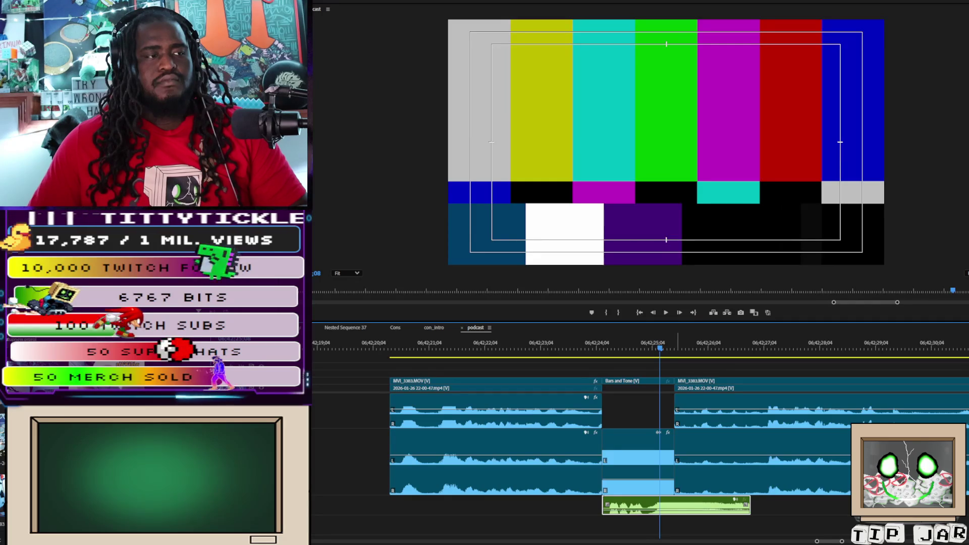
pyautogui.click(677, 505)
pyautogui.moveTo(677, 502); pyautogui.dragTo(672, 502)
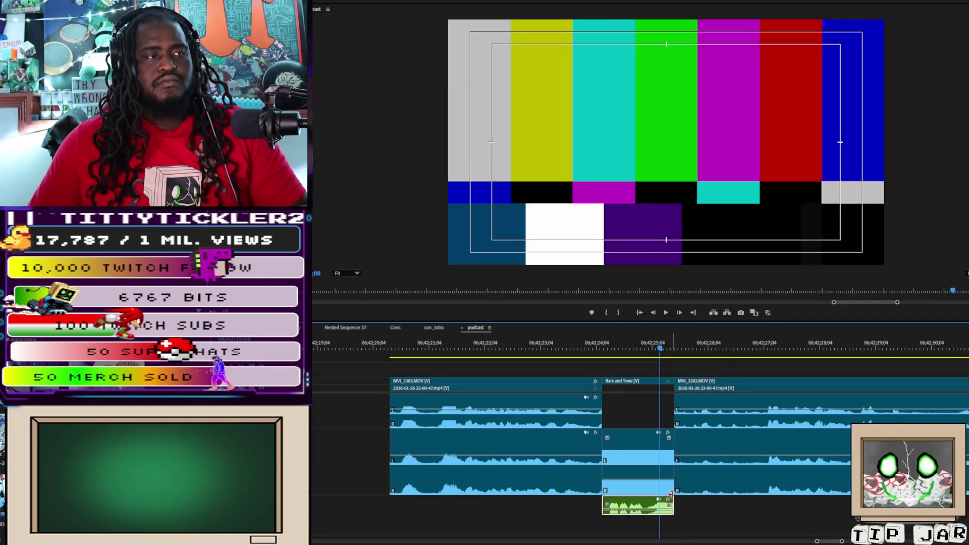
pyautogui.press('space')
pyautogui.press('space')
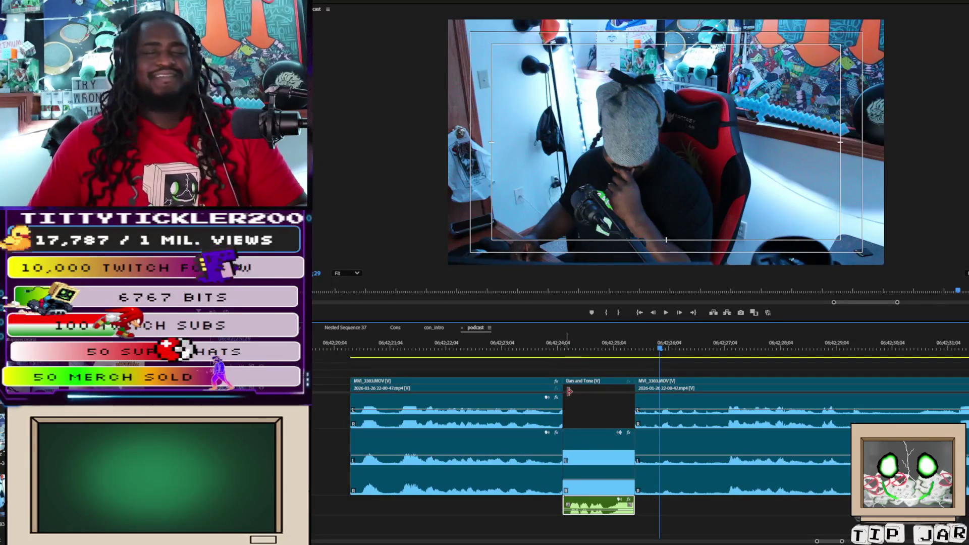
# - Line the green sound clip up with the start of the bars and review the censor gag
pyautogui.click(572, 347)
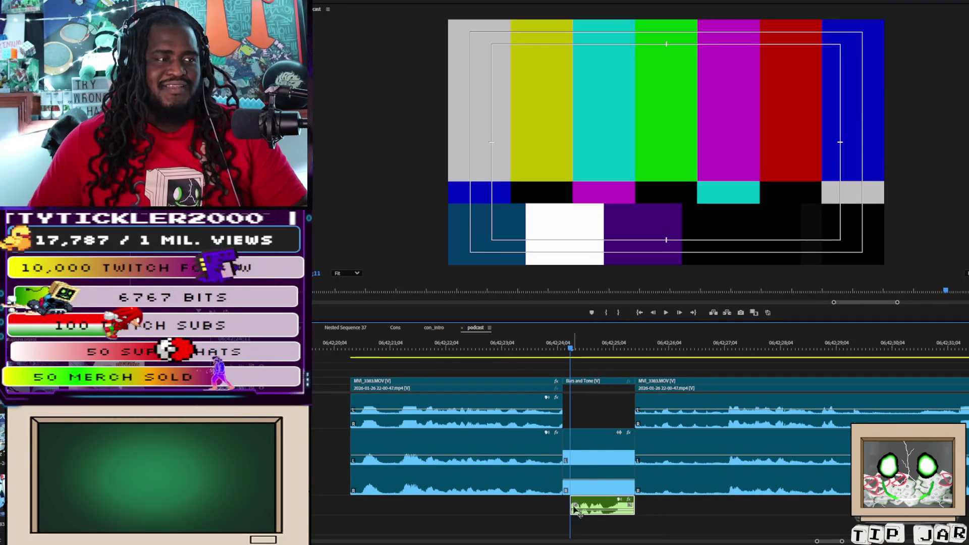
pyautogui.moveTo(599, 504); pyautogui.dragTo(629, 512)
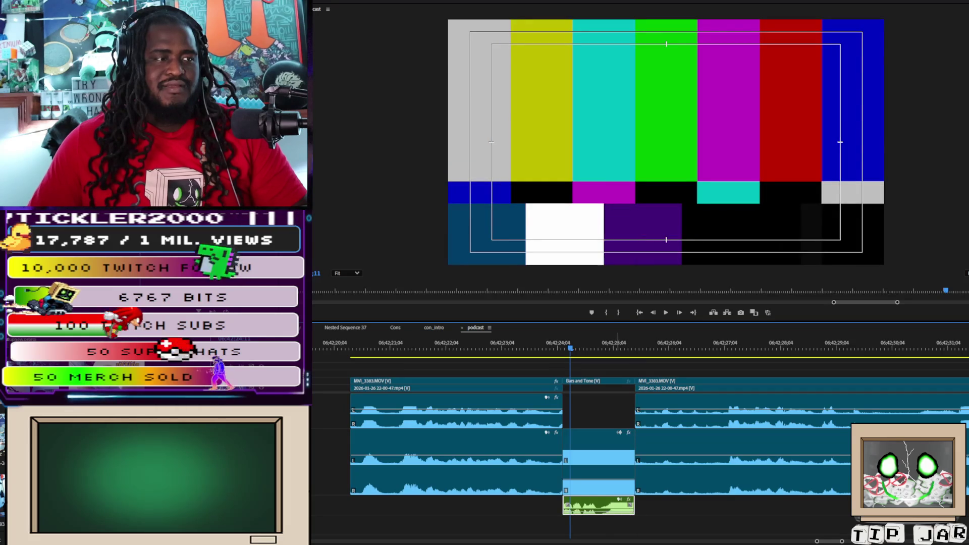
pyautogui.click(602, 488)
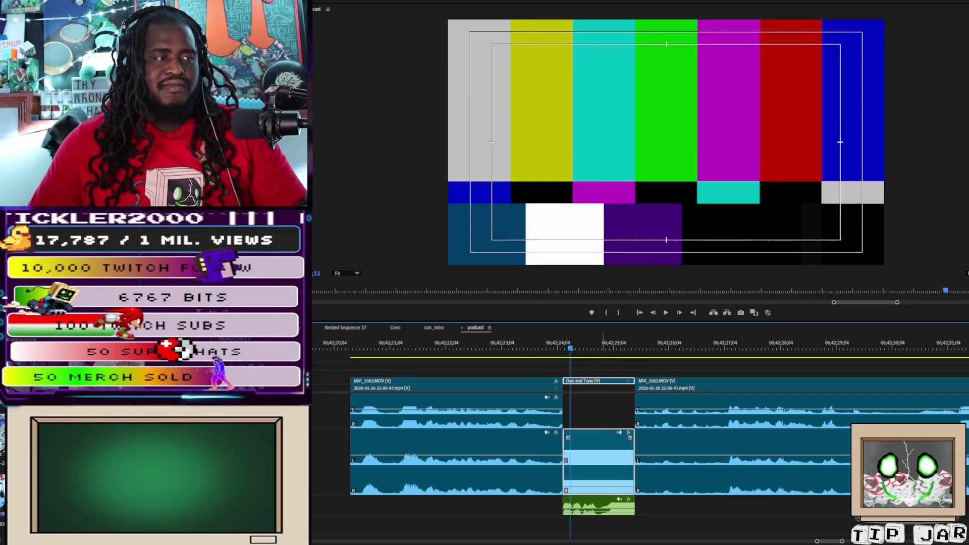
pyautogui.click(547, 344)
pyautogui.press('space')
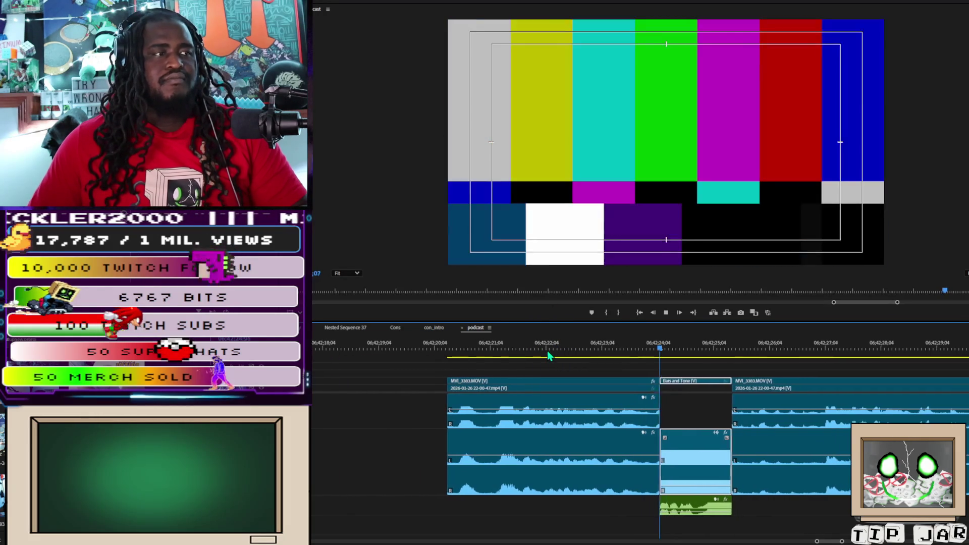
pyautogui.press('space')
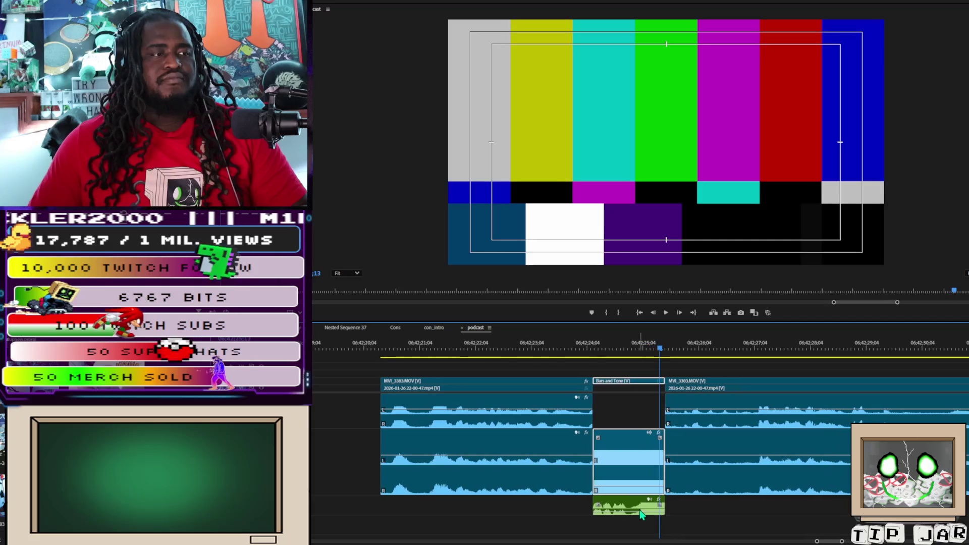
pyautogui.click(639, 512)
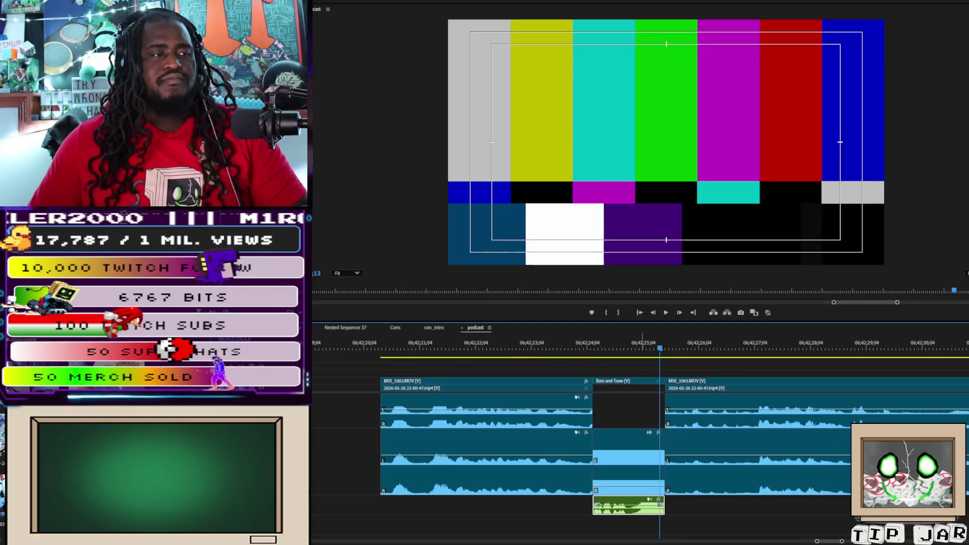
pyautogui.click(590, 355)
pyautogui.press('space')
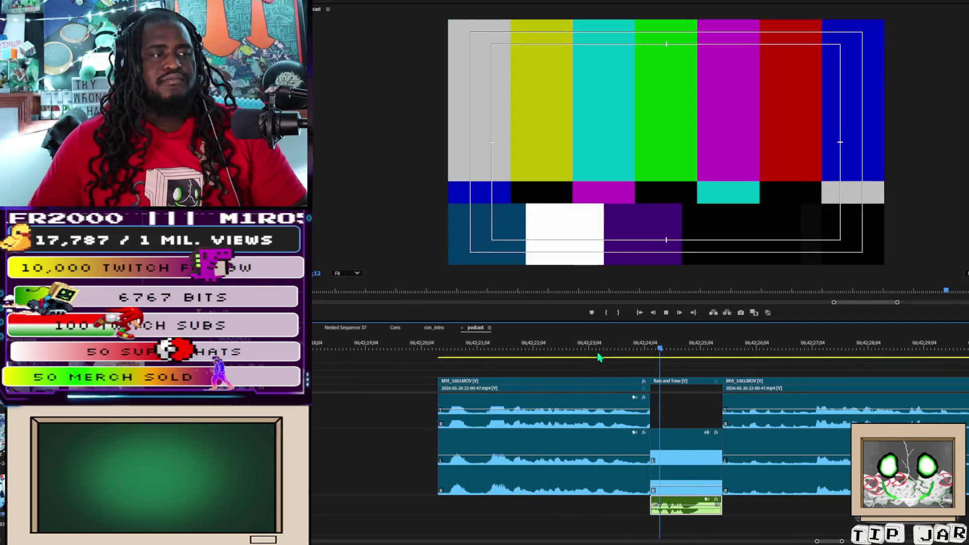
pyautogui.press('space')
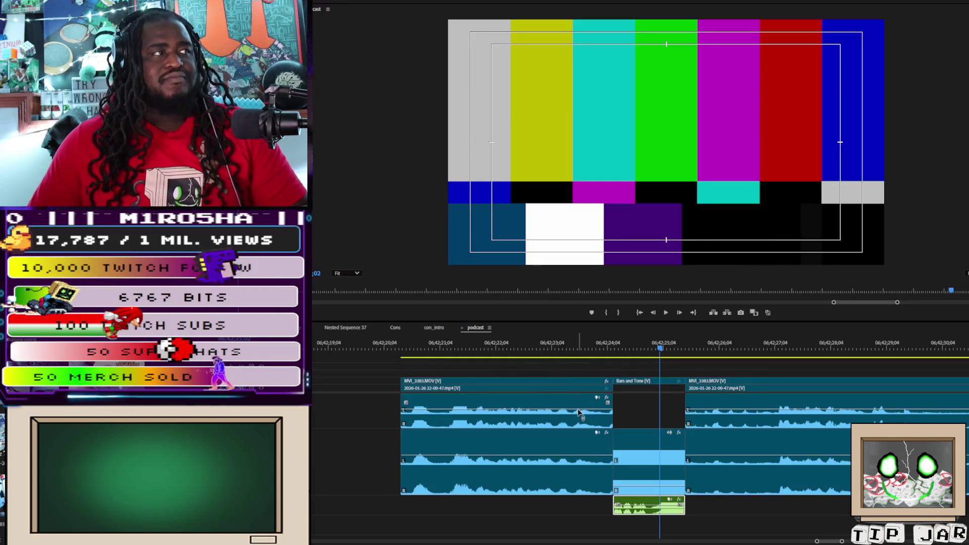
# - Replay the Bars and Tone section into the camera footage to find where it should resume
pyautogui.click(661, 507)
pyautogui.press('space')
pyautogui.press('space')
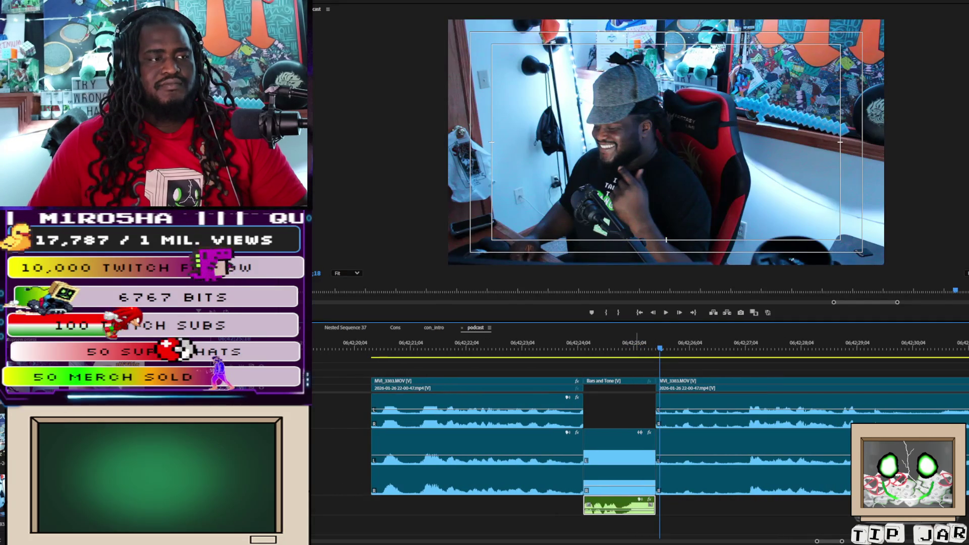
pyautogui.click(578, 348)
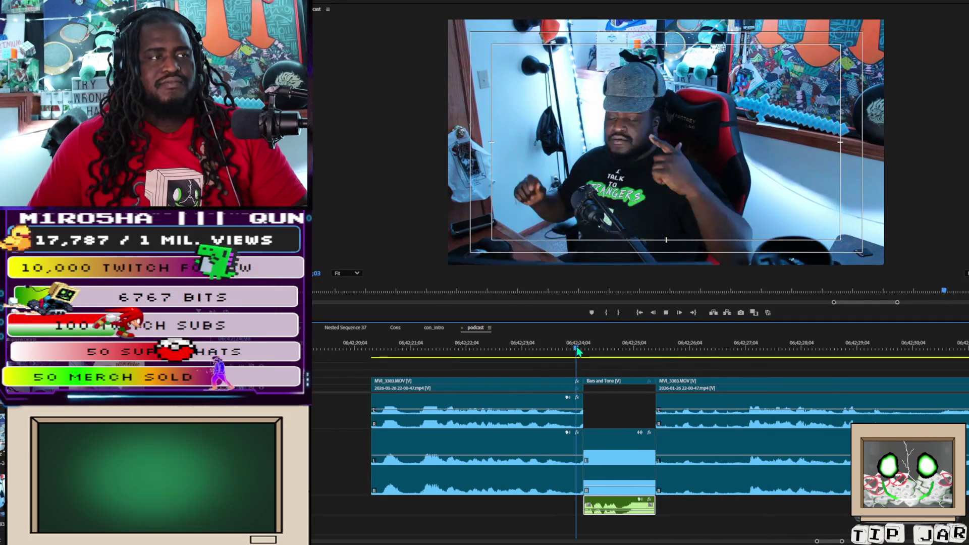
pyautogui.press('space')
pyautogui.press('space')
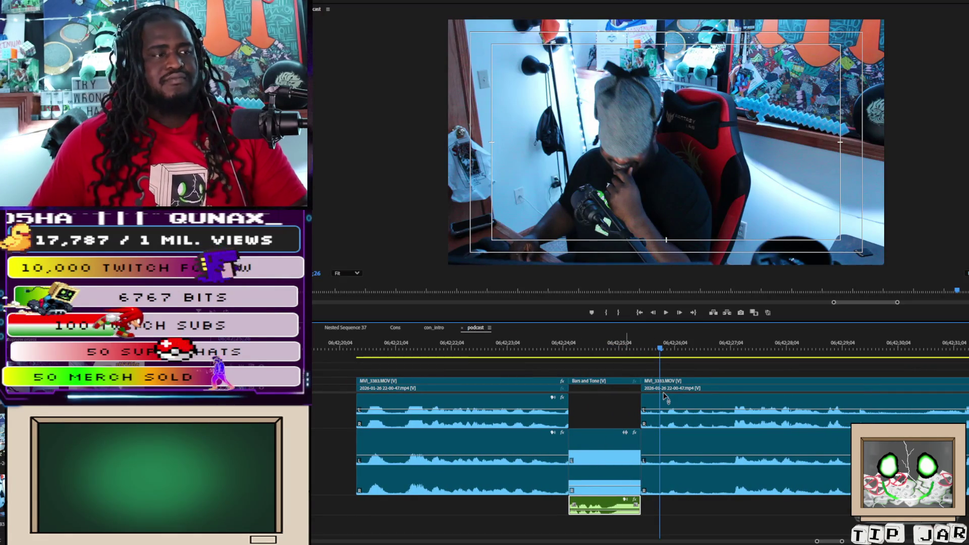
pyautogui.click(543, 349)
pyautogui.press('space')
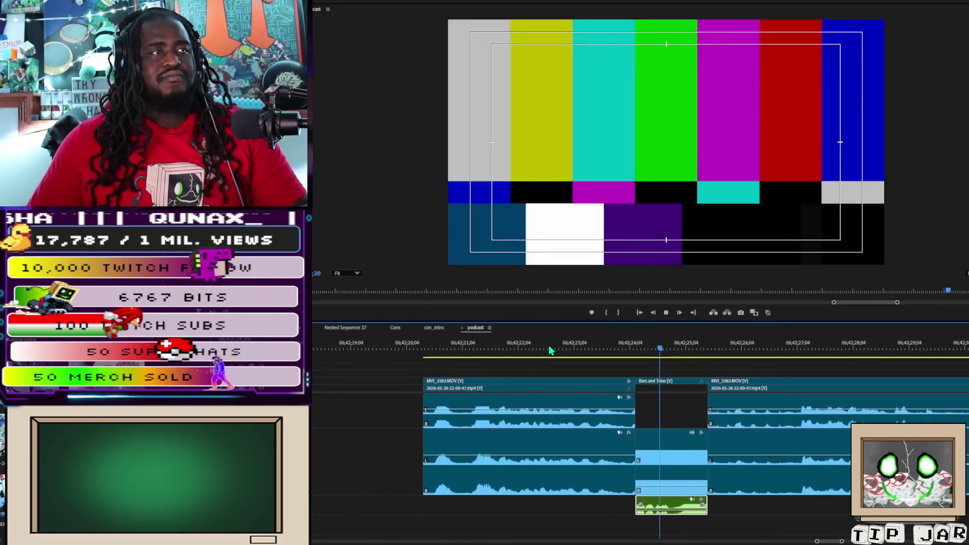
pyautogui.press('space')
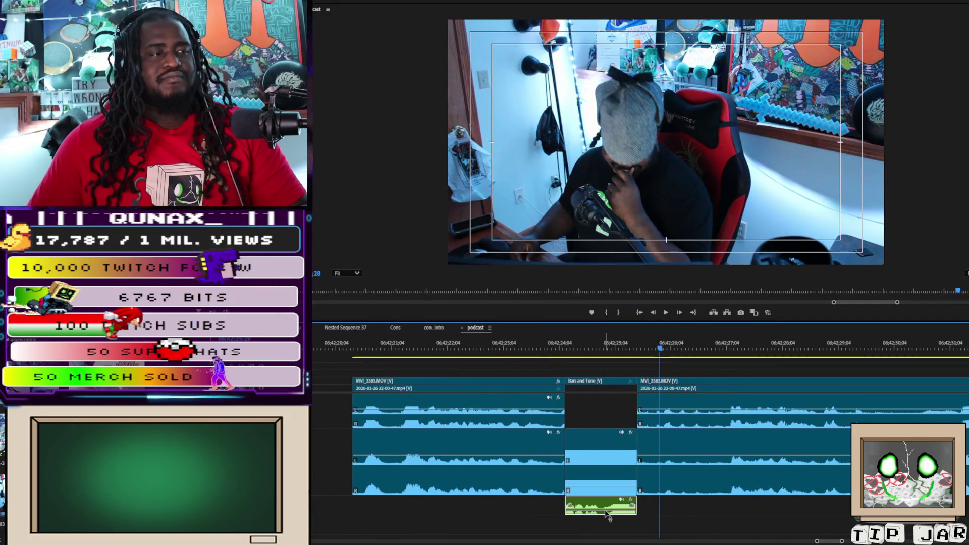
pyautogui.click(559, 348)
pyautogui.press('space')
pyautogui.press('space')
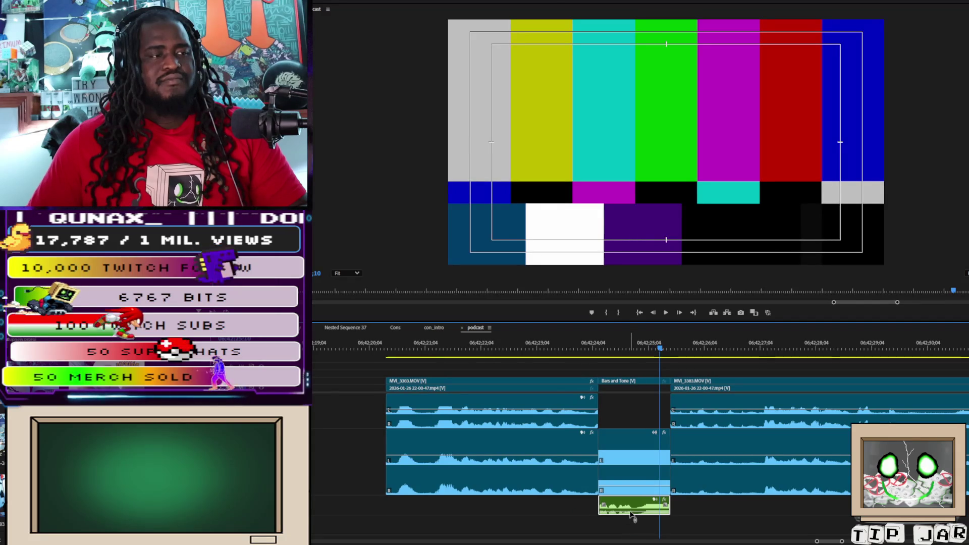
pyautogui.press('space')
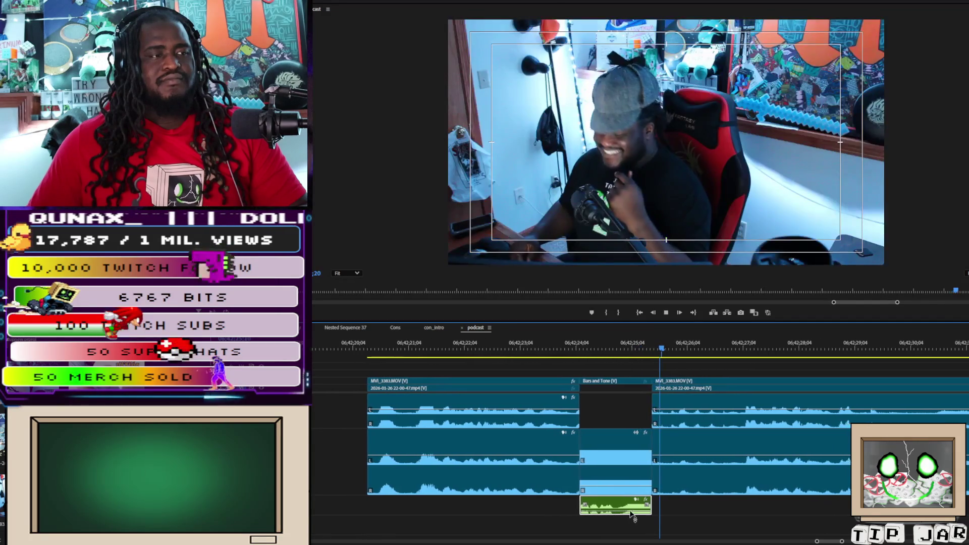
pyautogui.press('space')
pyautogui.click(549, 349)
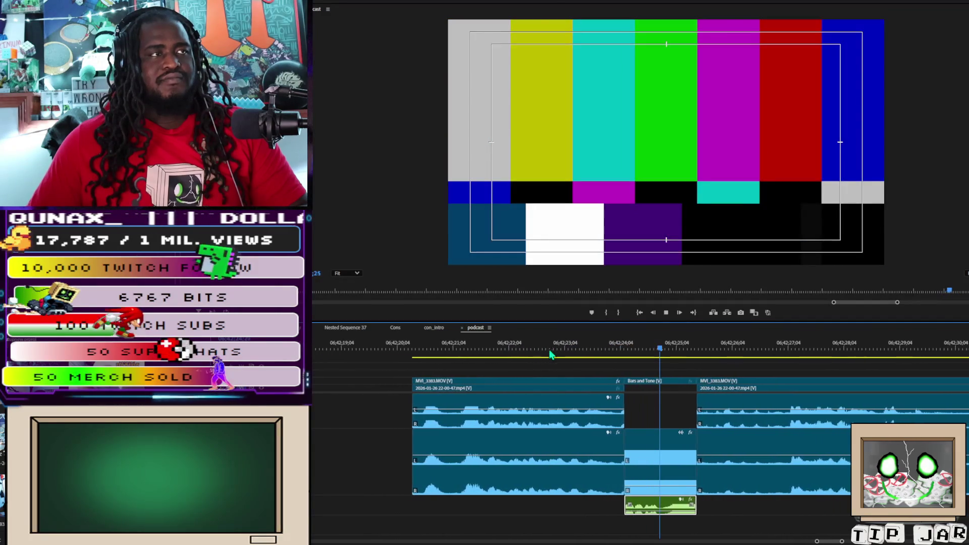
pyautogui.press('space')
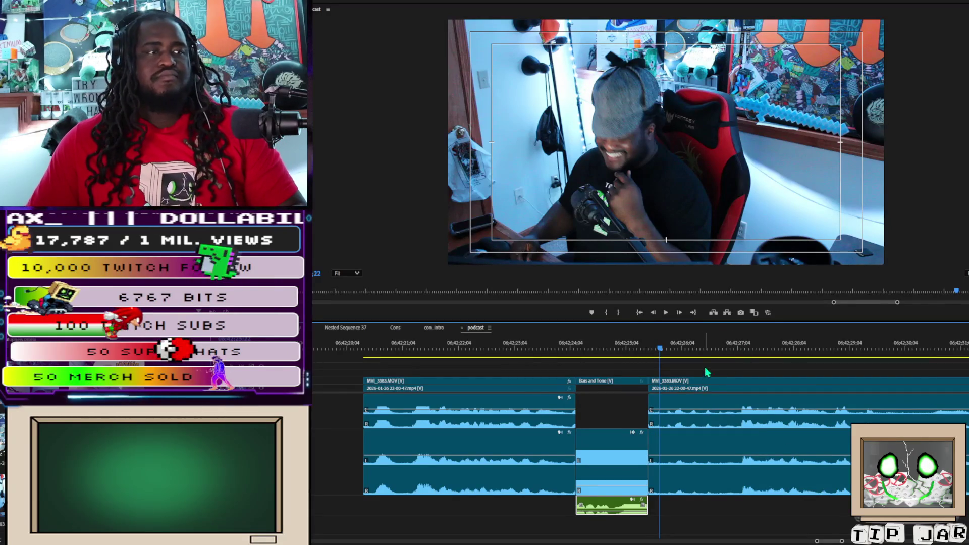
# - Trim the start of the MVI_3383 clip after the bars, close the gap, and replay the cut
pyautogui.click(710, 464)
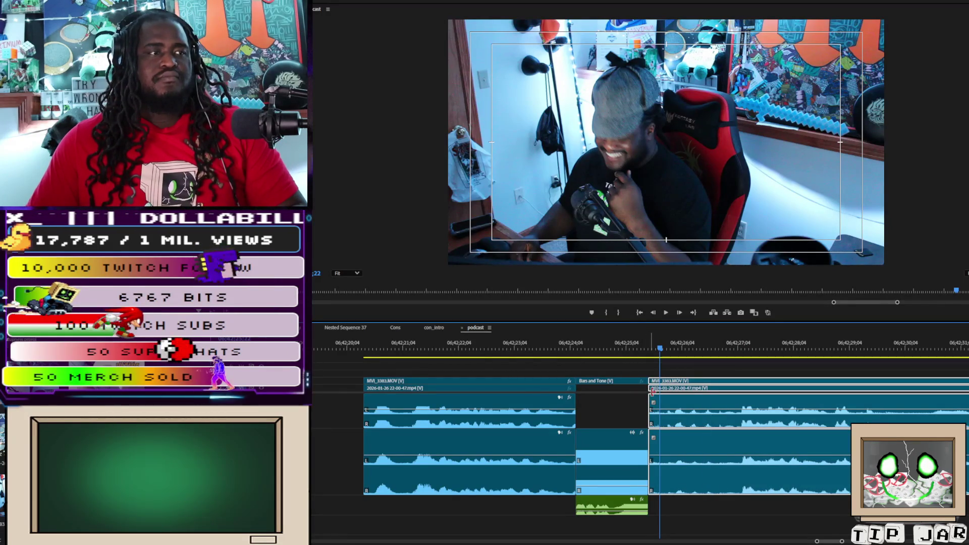
pyautogui.moveTo(651, 403); pyautogui.dragTo(745, 413)
pyautogui.click(683, 387)
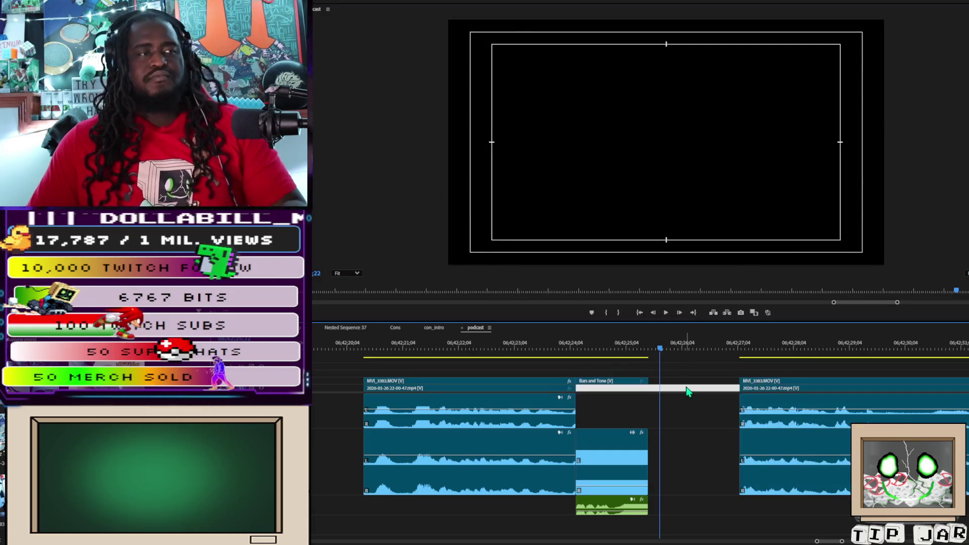
pyautogui.press('Delete')
pyautogui.press('space')
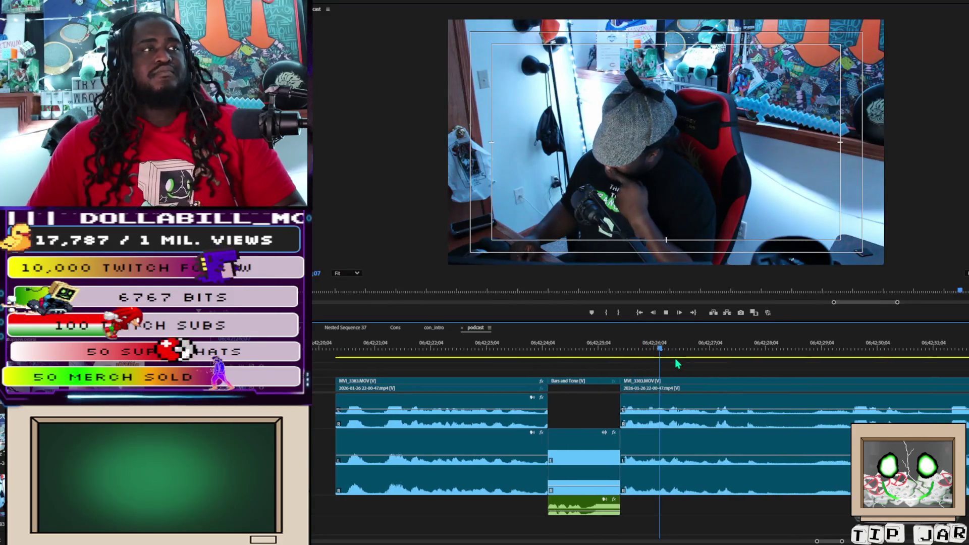
pyautogui.moveTo(842, 541)
pyautogui.mouseDown()
pyautogui.moveTo(778, 539)
pyautogui.moveTo(819, 536)
pyautogui.mouseUp()
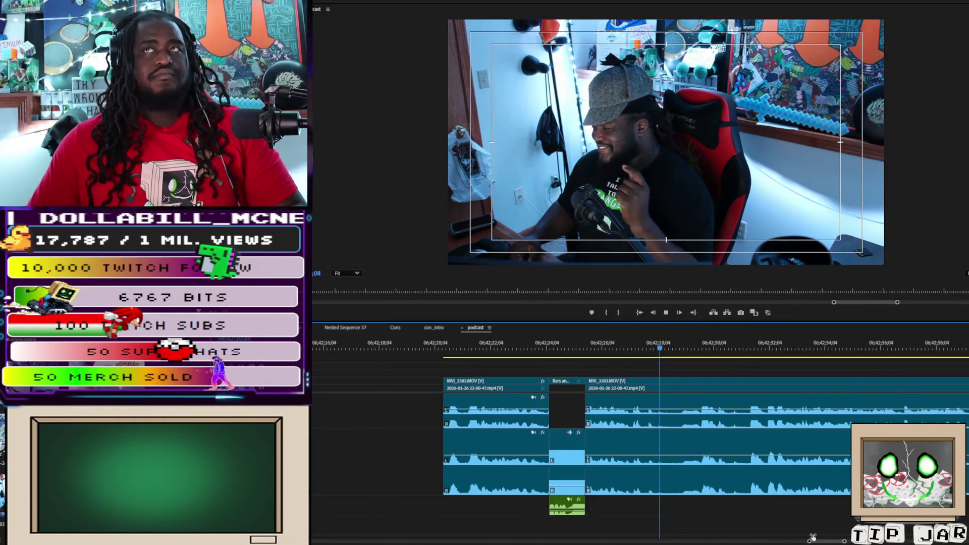
pyautogui.press('space')
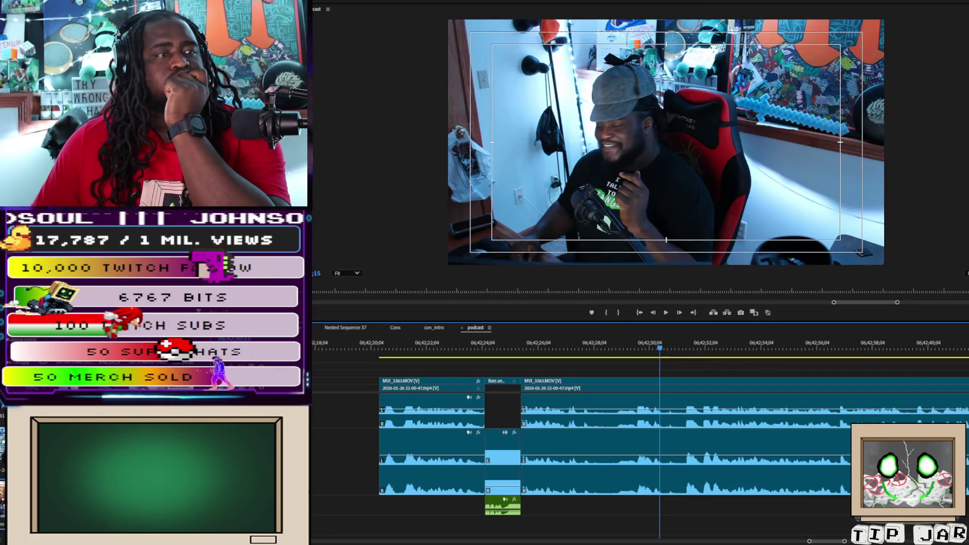
# - Place the Sherlock meme on V2 over the bars, trim it to fit, enlarge it, and copy it to V3
pyautogui.moveTo(550, 362); pyautogui.dragTo(545, 381)
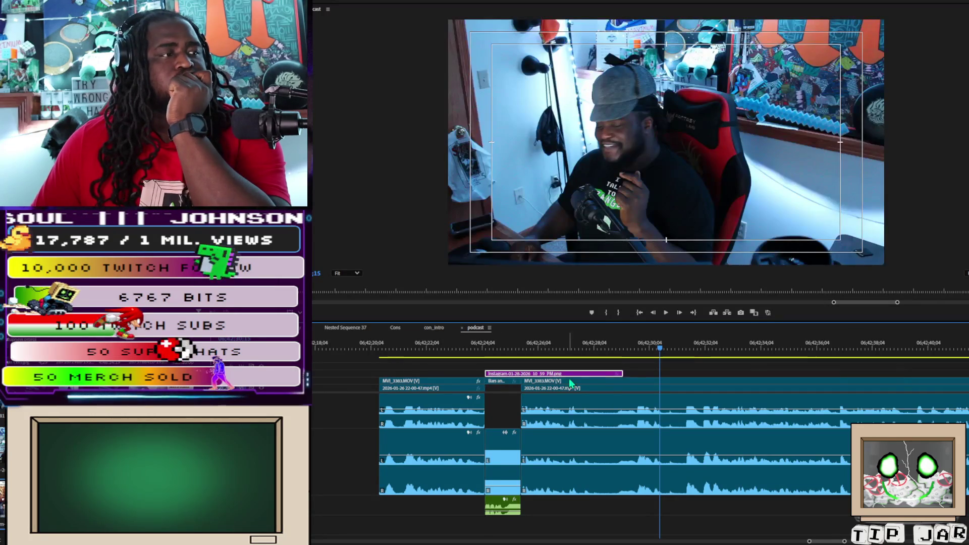
pyautogui.moveTo(622, 373); pyautogui.dragTo(518, 372)
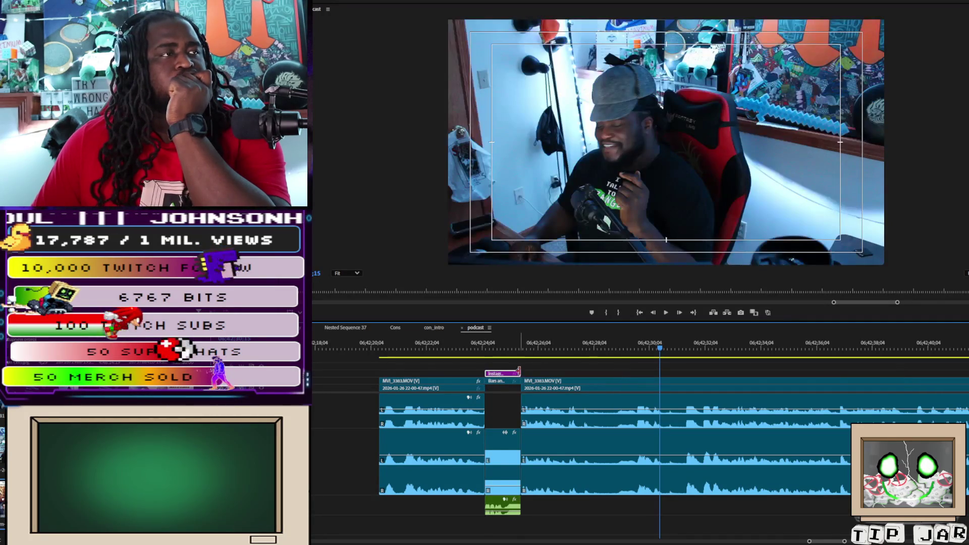
pyautogui.click(509, 344)
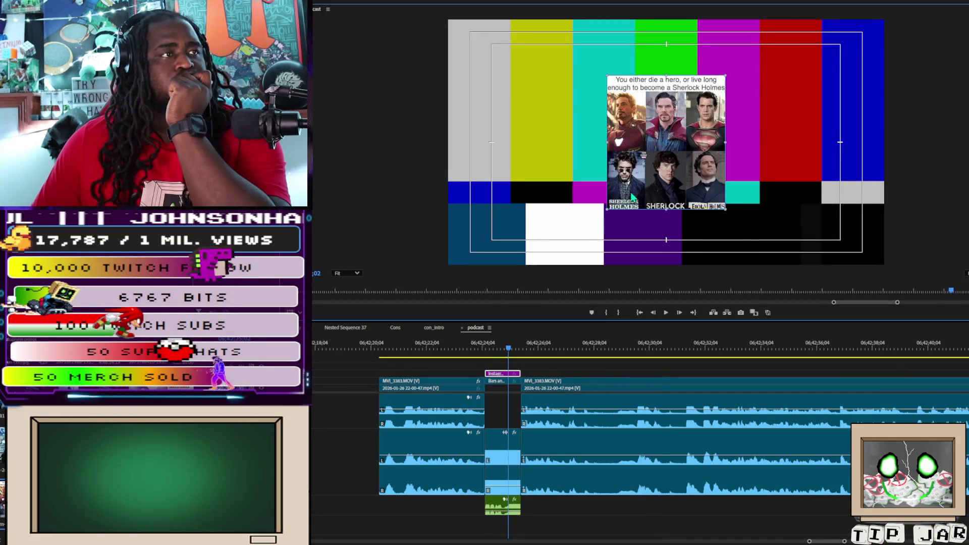
pyautogui.moveTo(607, 209)
pyautogui.mouseDown()
pyautogui.moveTo(487, 265)
pyautogui.moveTo(497, 257)
pyautogui.mouseUp()
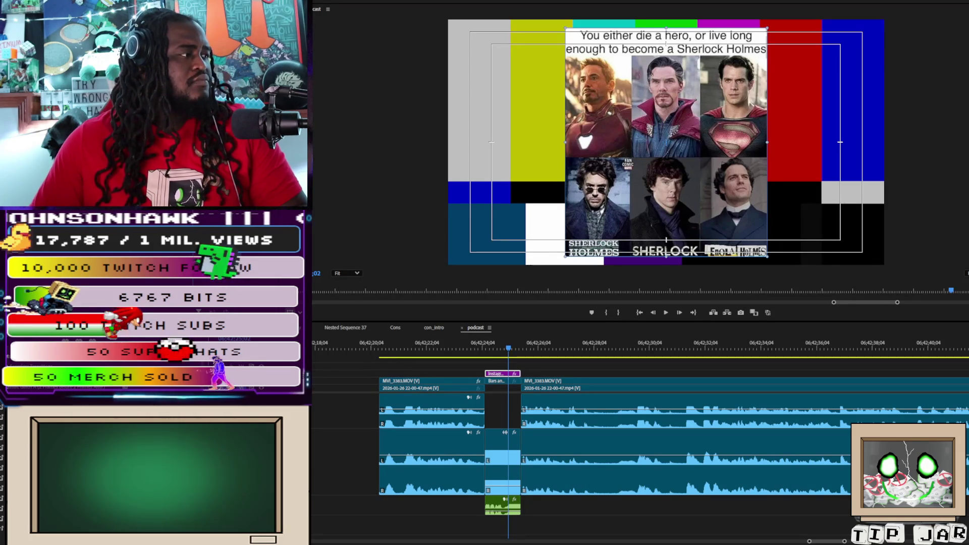
pyautogui.click(499, 383)
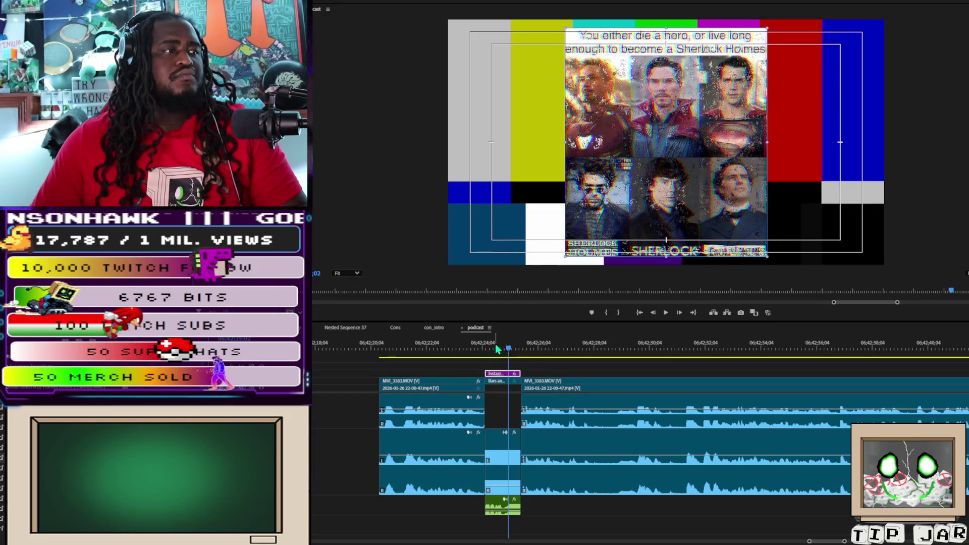
pyautogui.moveTo(502, 375); pyautogui.dragTo(501, 368)
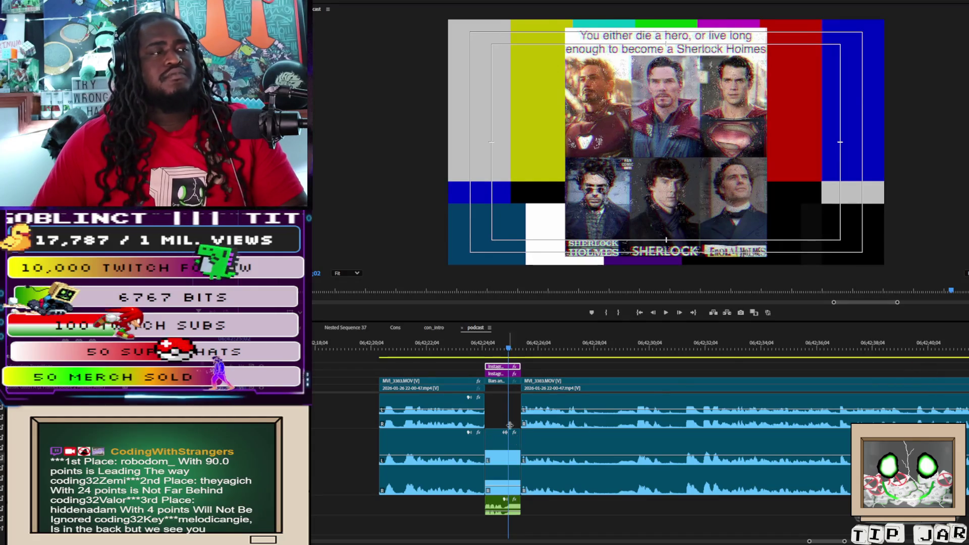
# - Replay the meme overlay and the camera clip's lead-in to the bars
pyautogui.click(465, 348)
pyautogui.press('space')
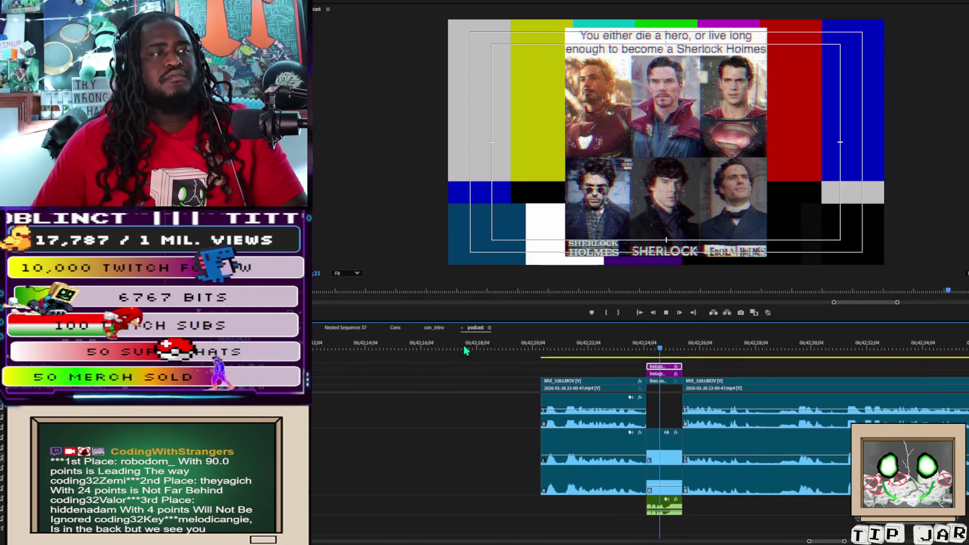
pyautogui.press('space')
pyautogui.click(571, 348)
pyautogui.press('space')
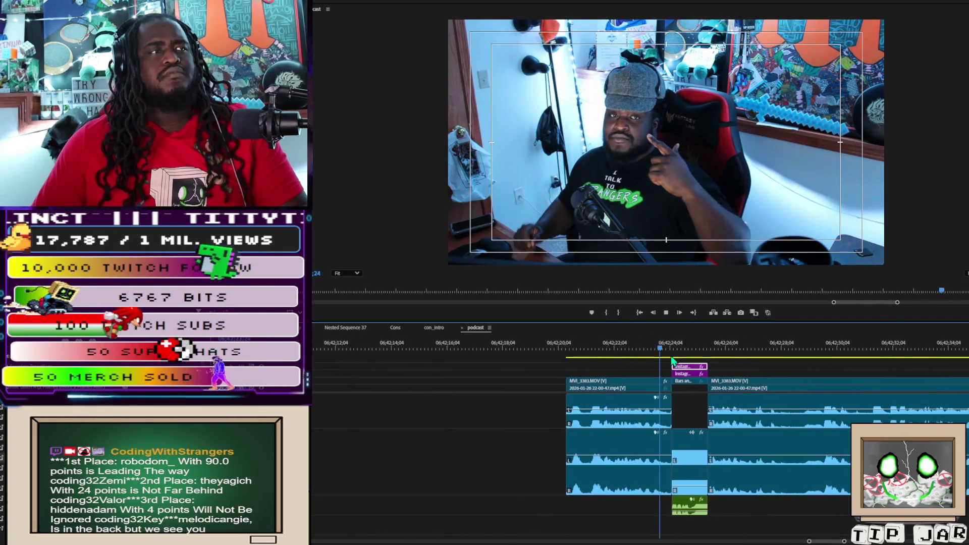
pyautogui.press('space')
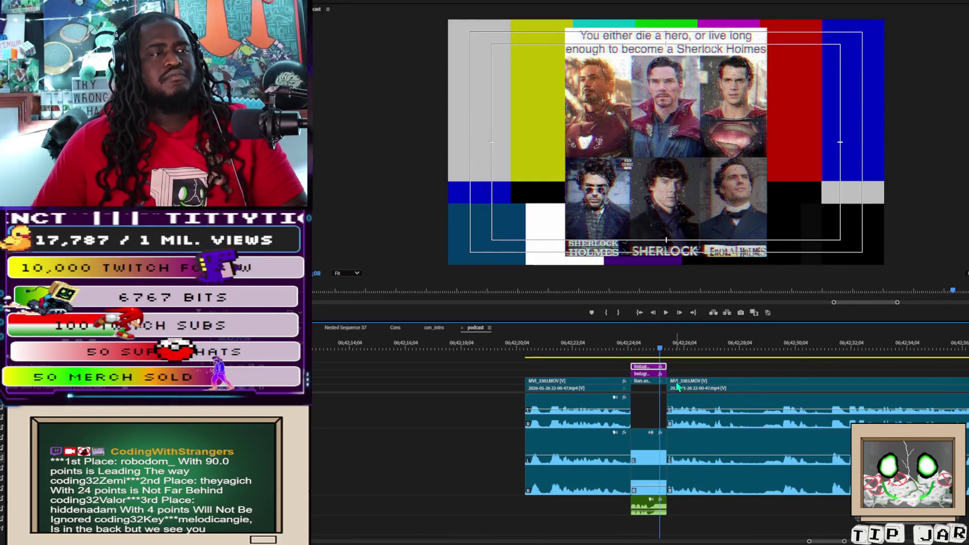
# - Trim the end of the camera clip before the bars, close the gap, and play to the next cut point
pyautogui.click(616, 404)
pyautogui.moveTo(627, 422); pyautogui.dragTo(624, 423)
pyautogui.click(643, 410)
pyautogui.press('Delete')
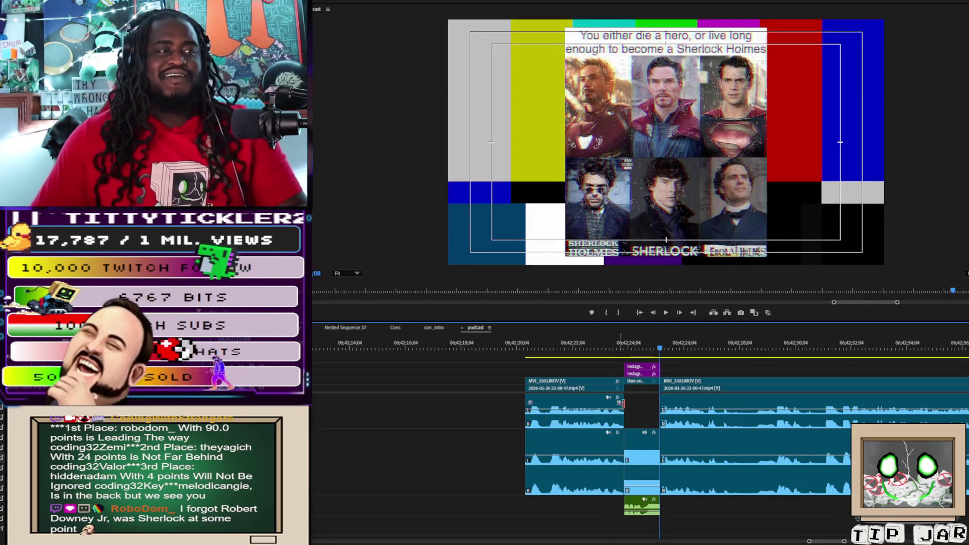
pyautogui.click(539, 341)
pyautogui.press('space')
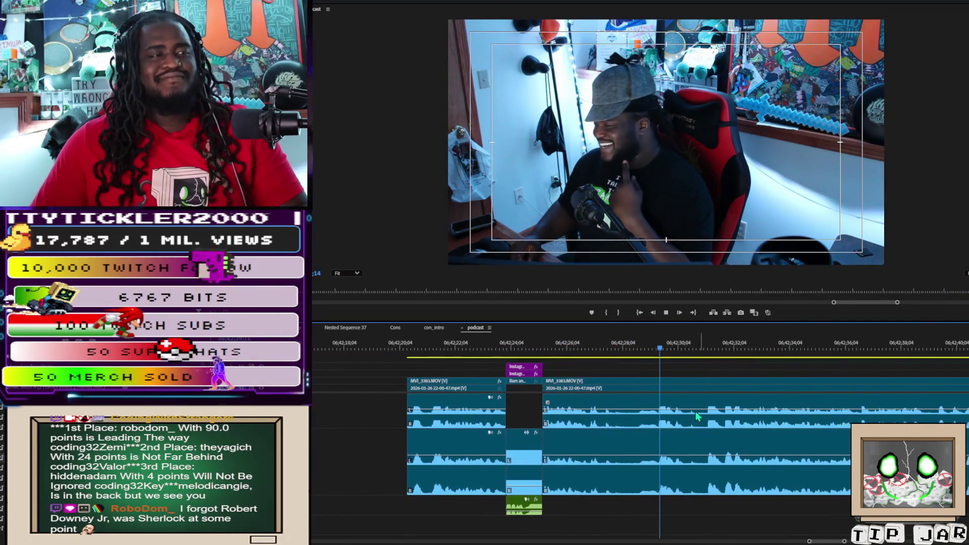
pyautogui.press('space')
pyautogui.press('c')
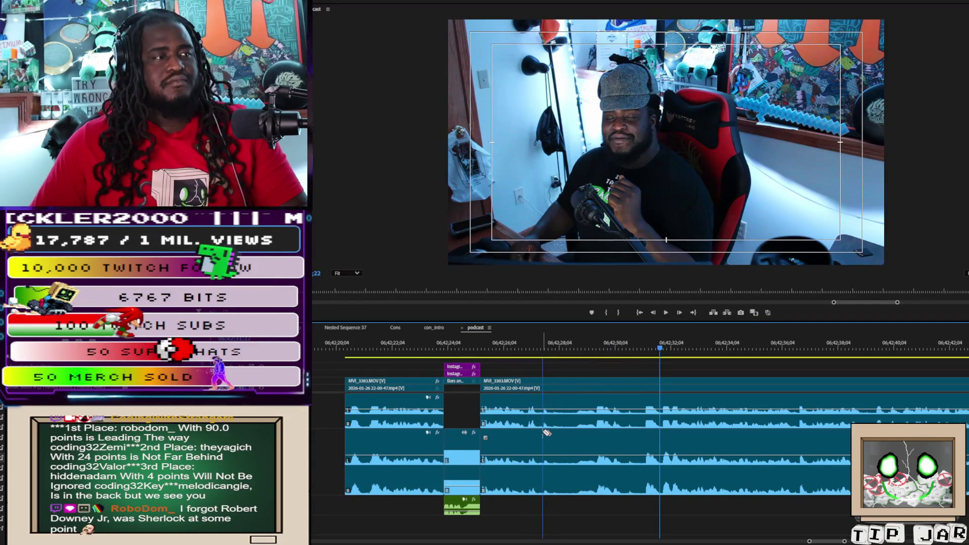
# - Razor out a short unwanted stretch of MVI_3383 after the bars and close the resulting gap
pyautogui.click(552, 430)
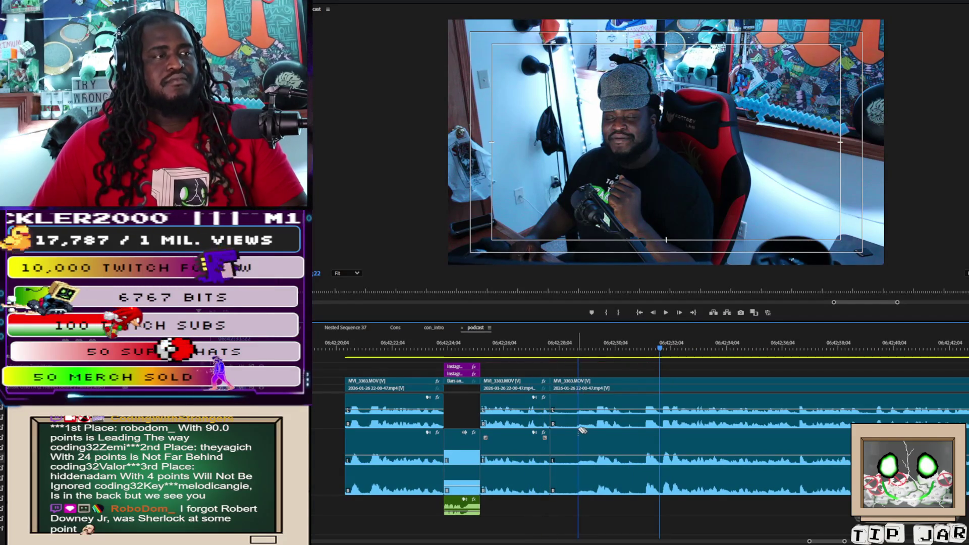
pyautogui.click(576, 430)
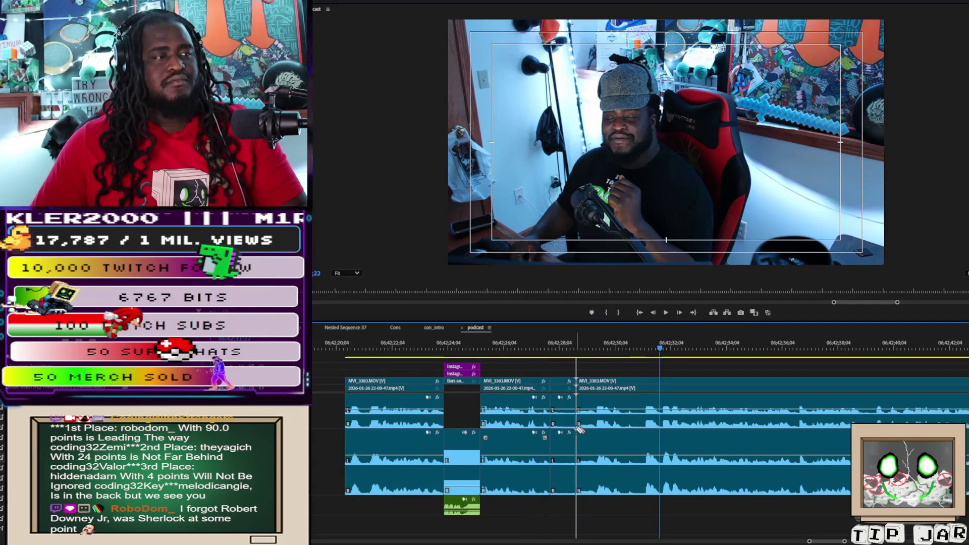
pyautogui.click(564, 384)
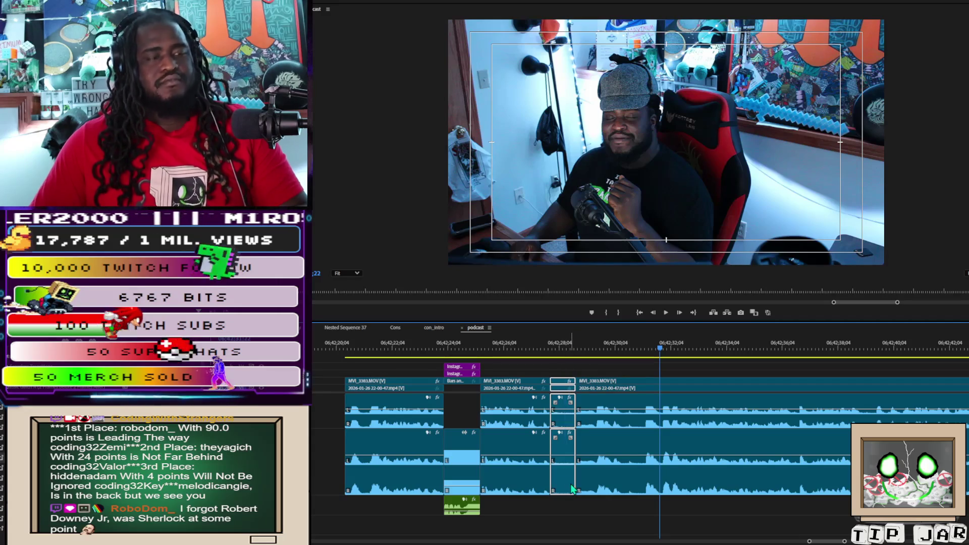
pyautogui.press('Delete')
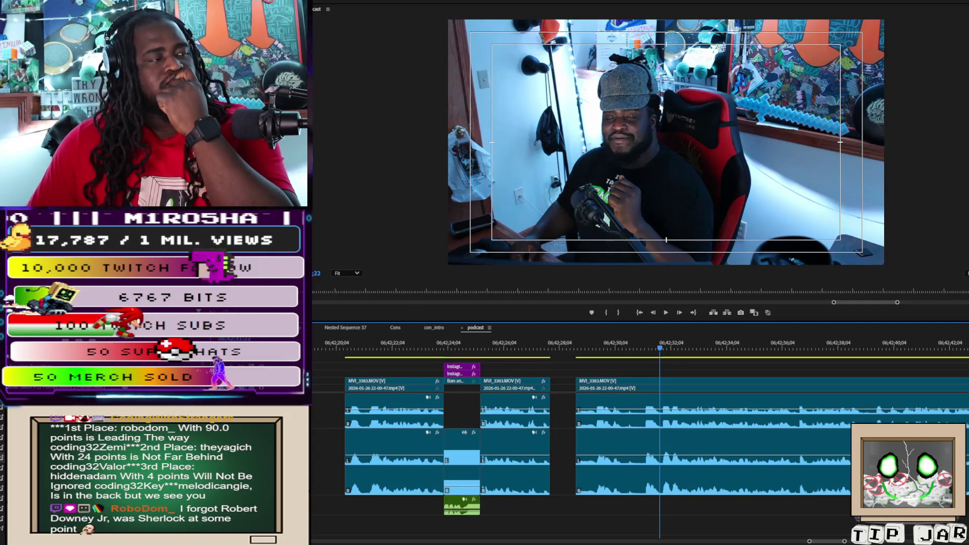
pyautogui.click(560, 409)
pyautogui.press('Delete')
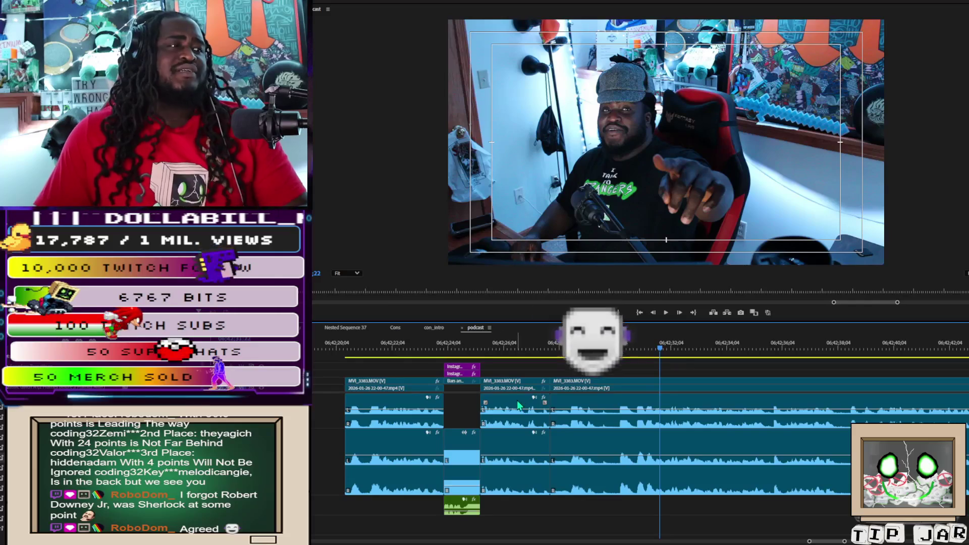
# - Replay from the bars clip, then nudge the following MVI_3383 piece right to open a short gap
pyautogui.press('Up')
pyautogui.press('Up')
pyautogui.press('space')
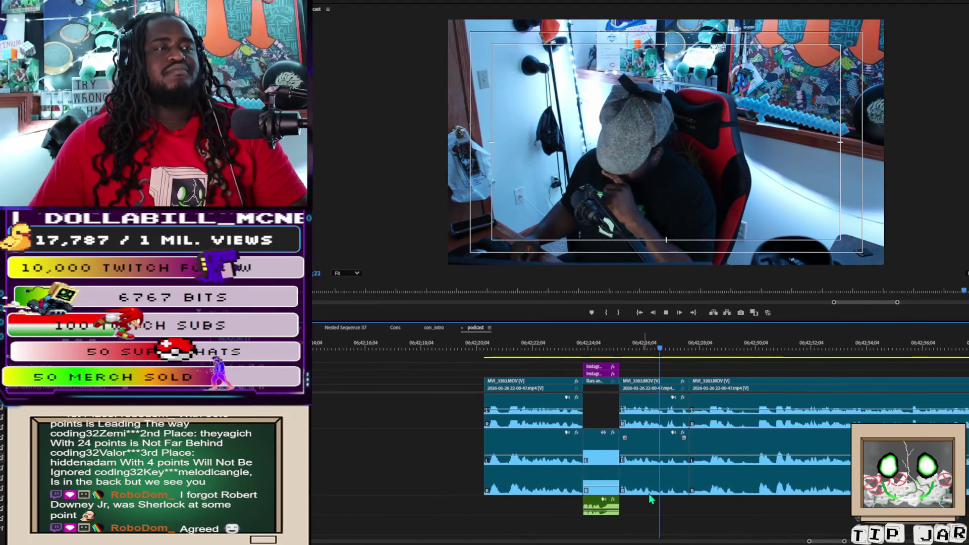
pyautogui.press('space')
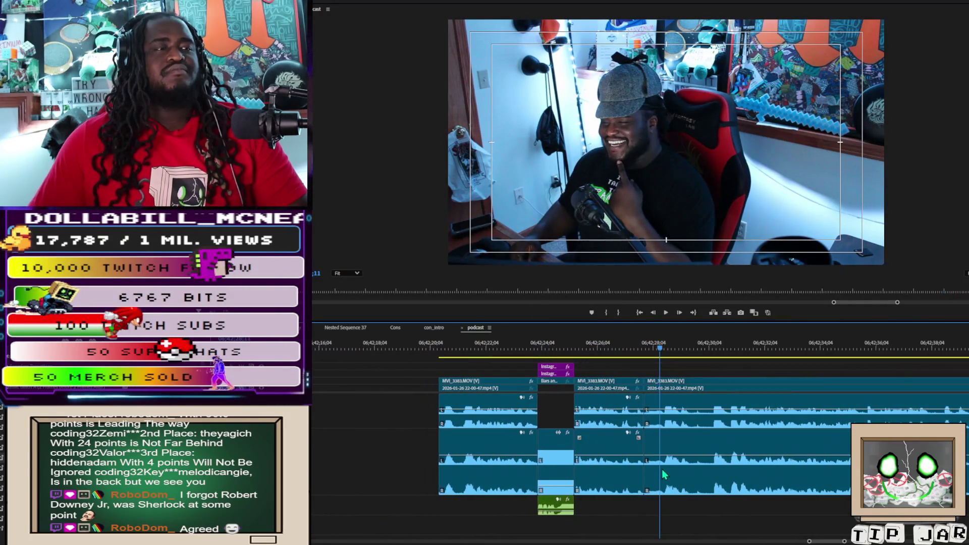
pyautogui.moveTo(662, 469)
pyautogui.mouseDown()
pyautogui.moveTo(704, 473)
pyautogui.moveTo(678, 475)
pyautogui.mouseUp()
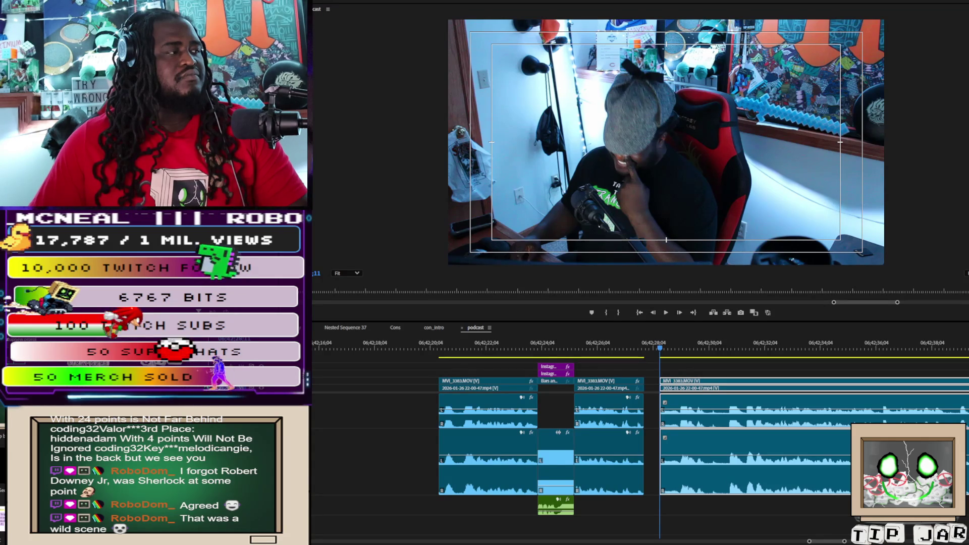
# - Place hey look.png above the gap, trim it and the caption clip to the gap, and select the caption text
pyautogui.moveTo(520, 389)
pyautogui.mouseDown()
pyautogui.moveTo(601, 368)
pyautogui.moveTo(708, 373)
pyautogui.mouseUp()
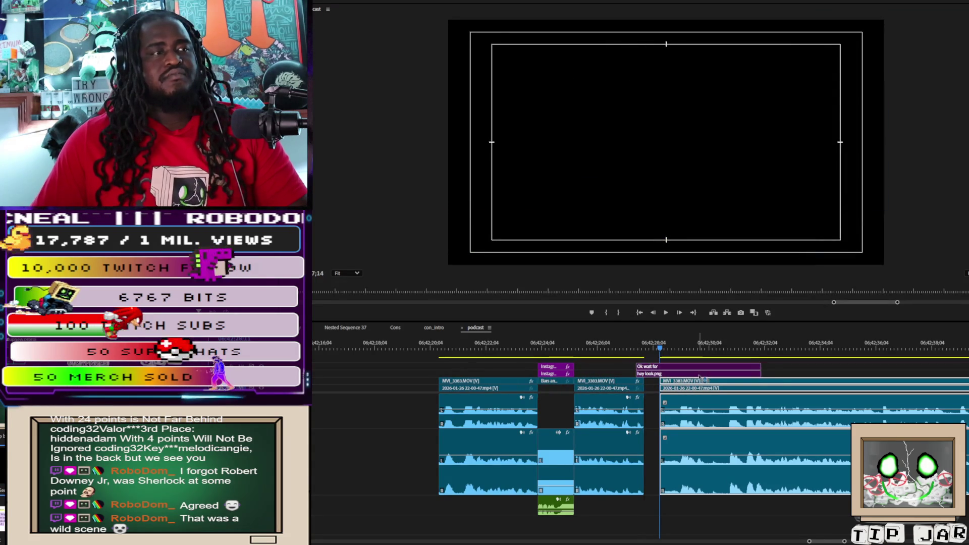
pyautogui.moveTo(768, 373); pyautogui.dragTo(662, 376)
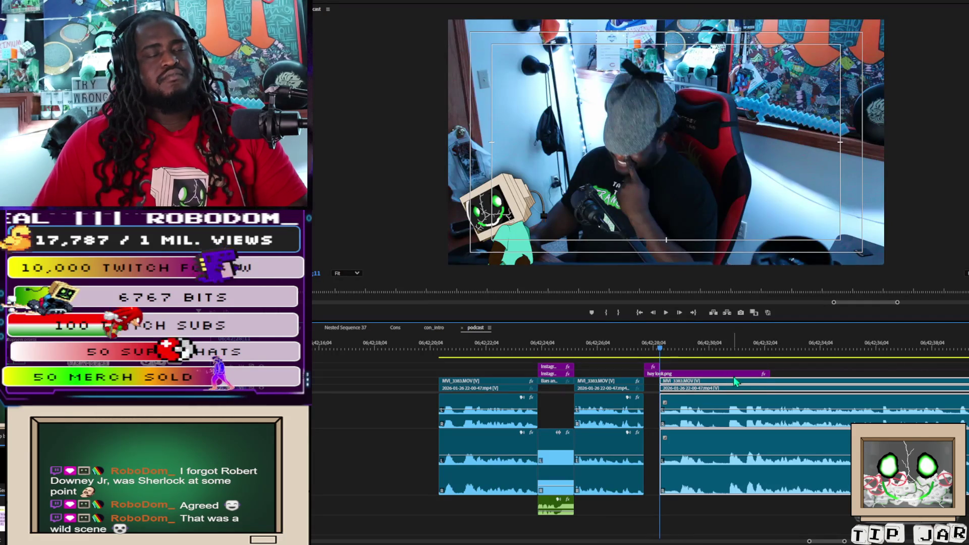
pyautogui.moveTo(772, 374); pyautogui.dragTo(661, 372)
pyautogui.click(657, 343)
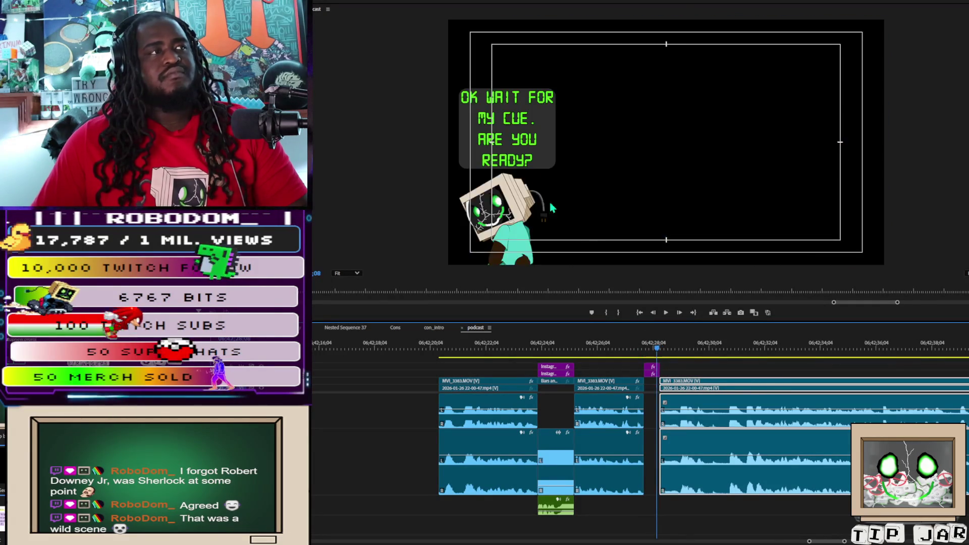
pyautogui.click(521, 146)
pyautogui.write('THAT REALLY TICKLED YOU HUH?')
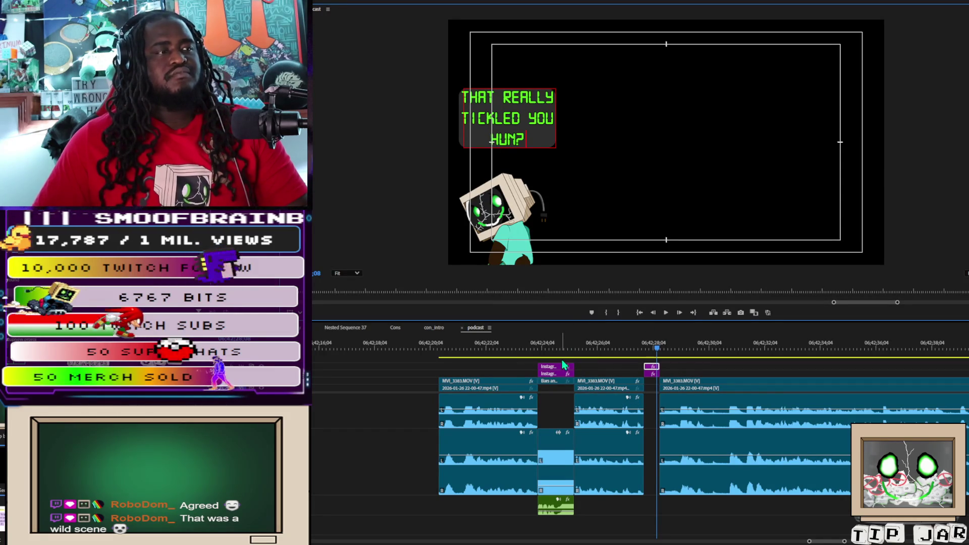
pyautogui.click(560, 465)
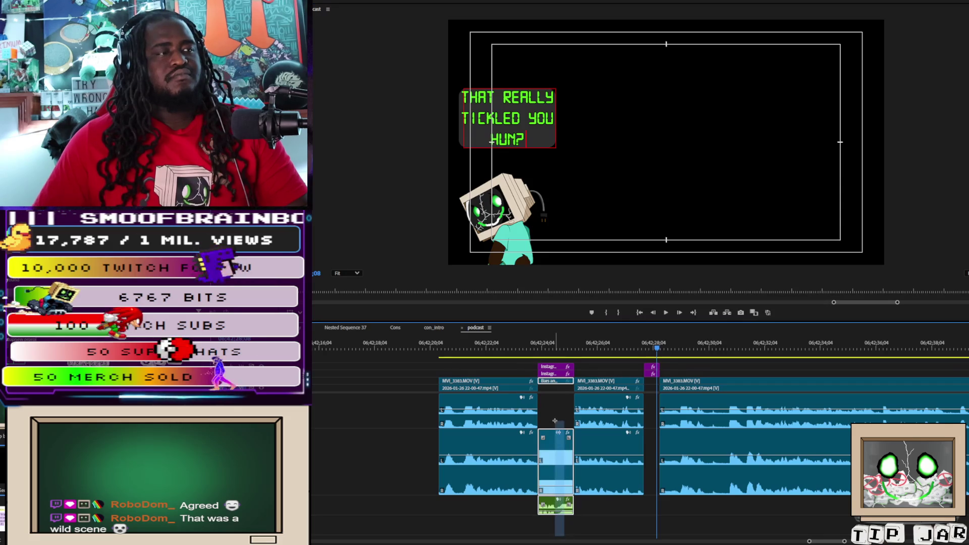
# - Duplicate the Bars and Tone clip, shorten the copy, and fit it into the gap under the robot caption
pyautogui.click(555, 382)
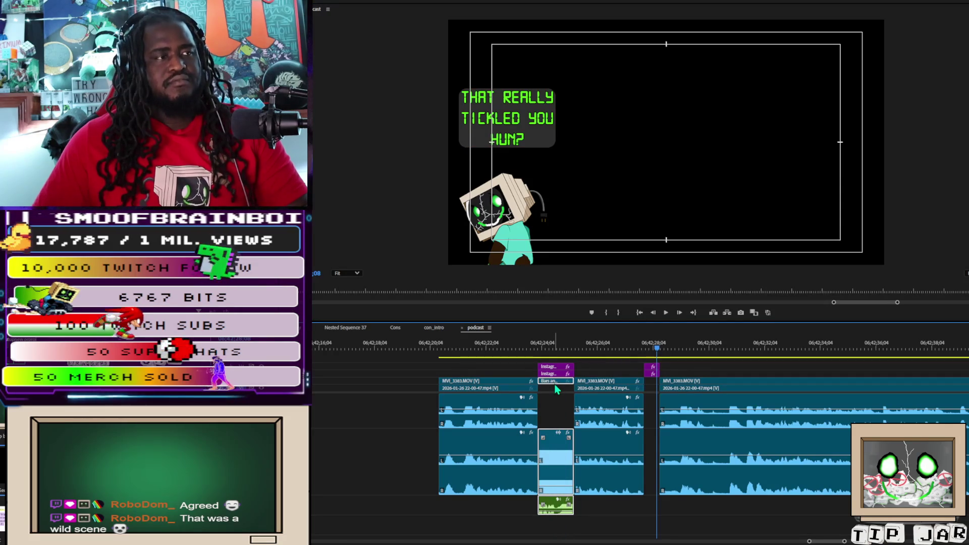
pyautogui.moveTo(558, 388)
pyautogui.keyDown('alt'); pyautogui.mouseDown()
pyautogui.moveTo(340, 389)
pyautogui.moveTo(389, 389)
pyautogui.mouseUp(); pyautogui.keyUp('alt')
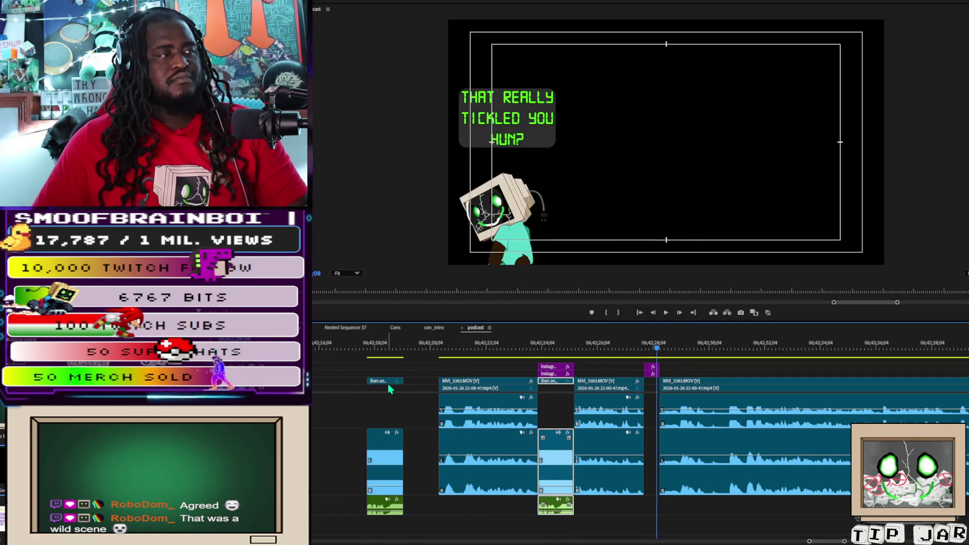
pyautogui.click(399, 381)
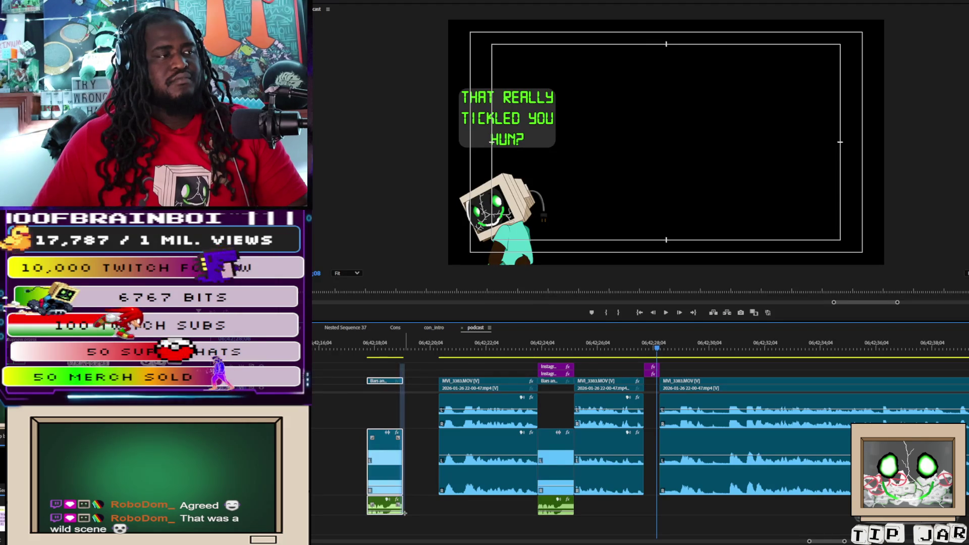
pyautogui.moveTo(402, 477); pyautogui.dragTo(384, 474)
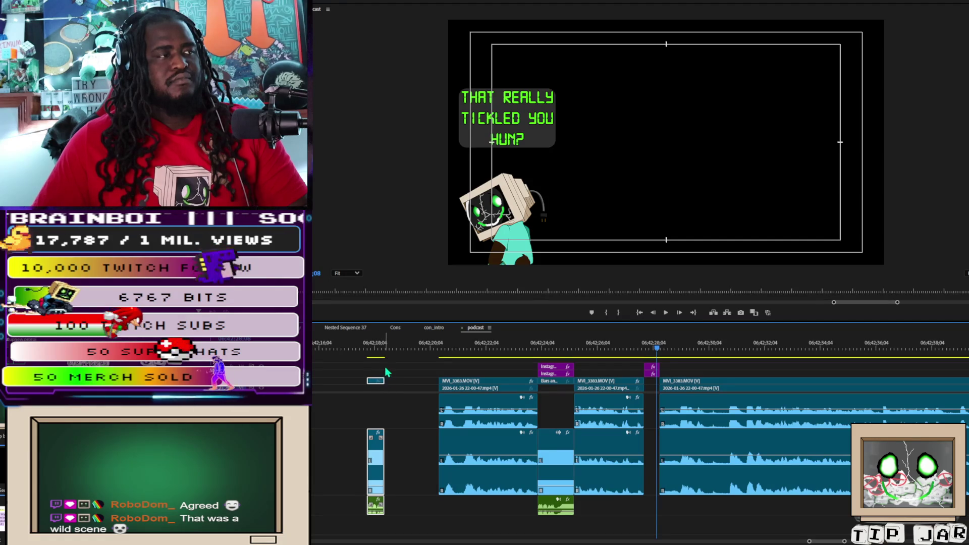
pyautogui.moveTo(389, 444); pyautogui.dragTo(377, 443)
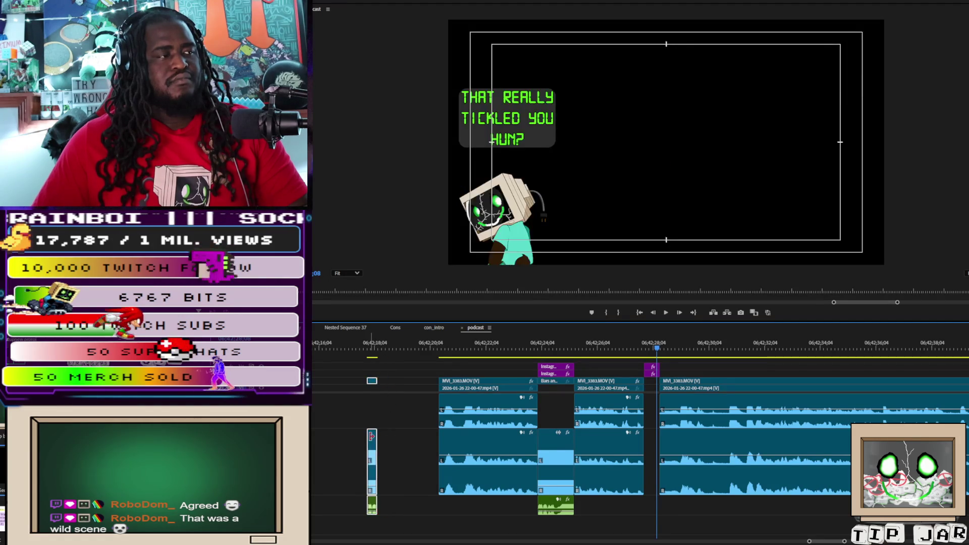
pyautogui.moveTo(372, 383); pyautogui.dragTo(650, 386)
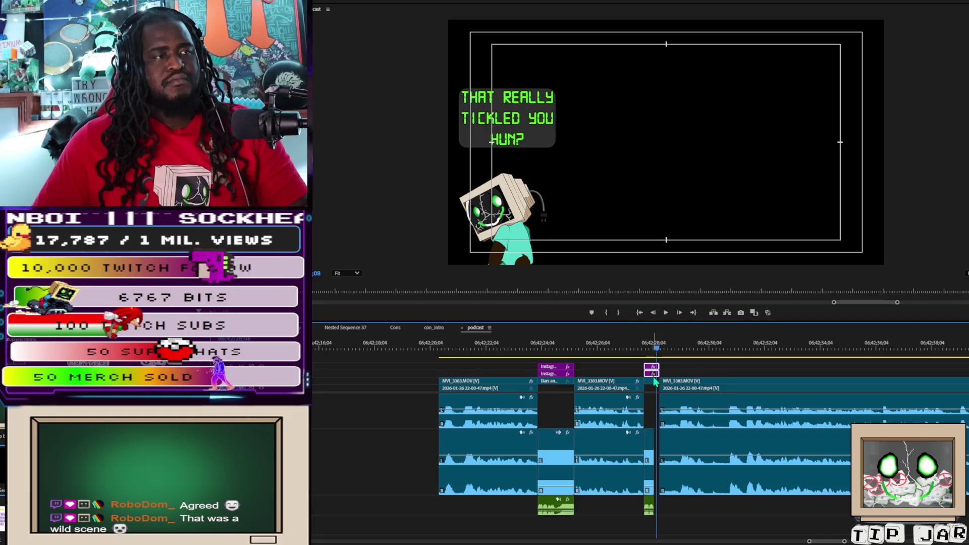
pyautogui.moveTo(654, 381); pyautogui.dragTo(659, 382)
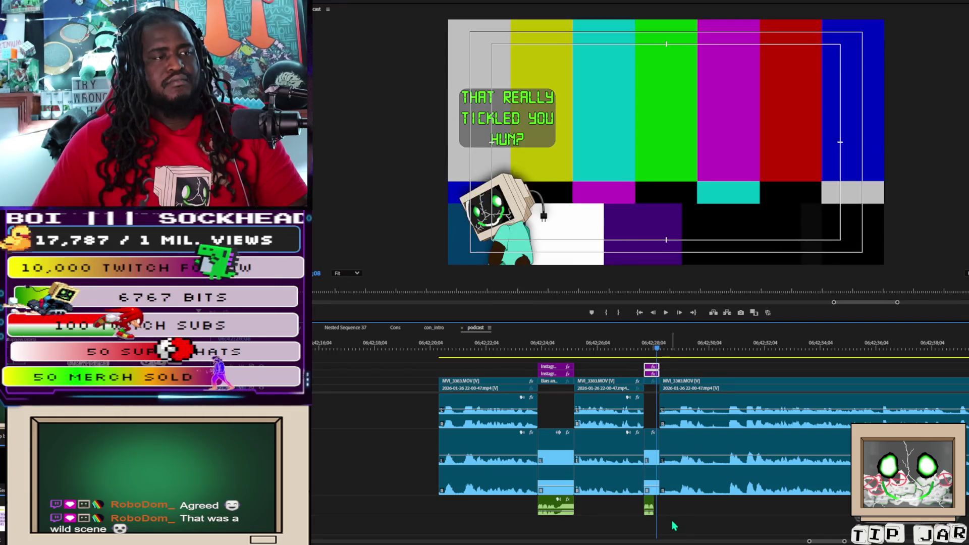
pyautogui.click(649, 510)
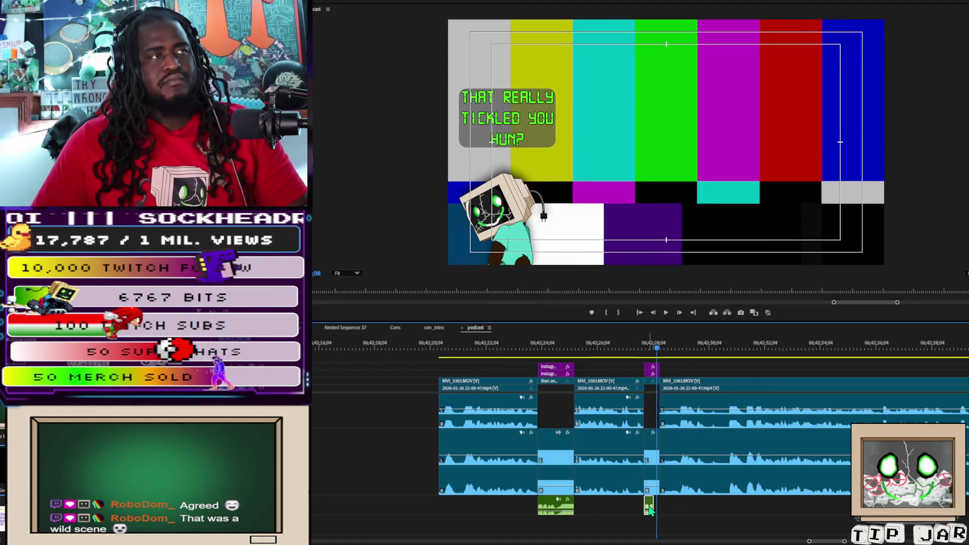
pyautogui.press('Up')
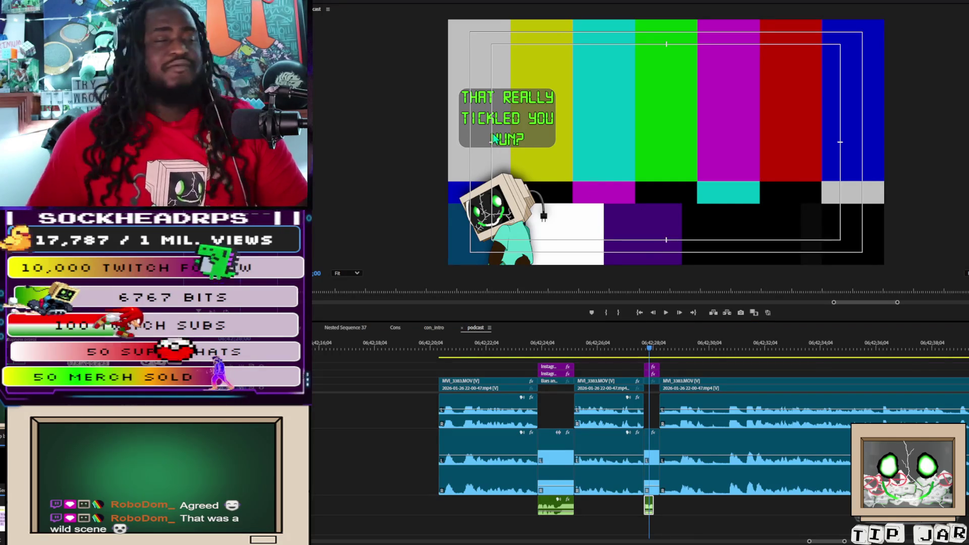
pyautogui.click(638, 352)
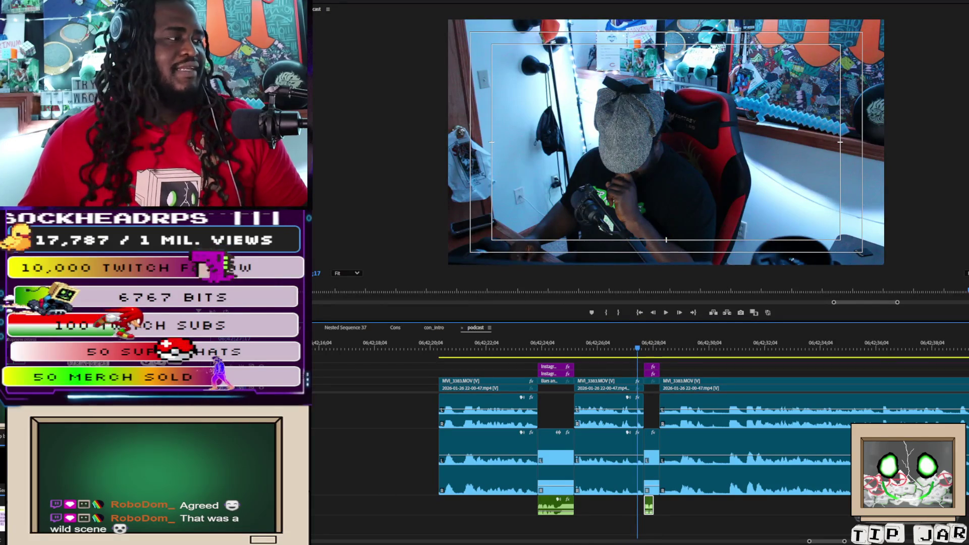
# - Delete the small green audio clip beneath the new bars copy on A3
pyautogui.click(649, 506)
pyautogui.press('Delete')
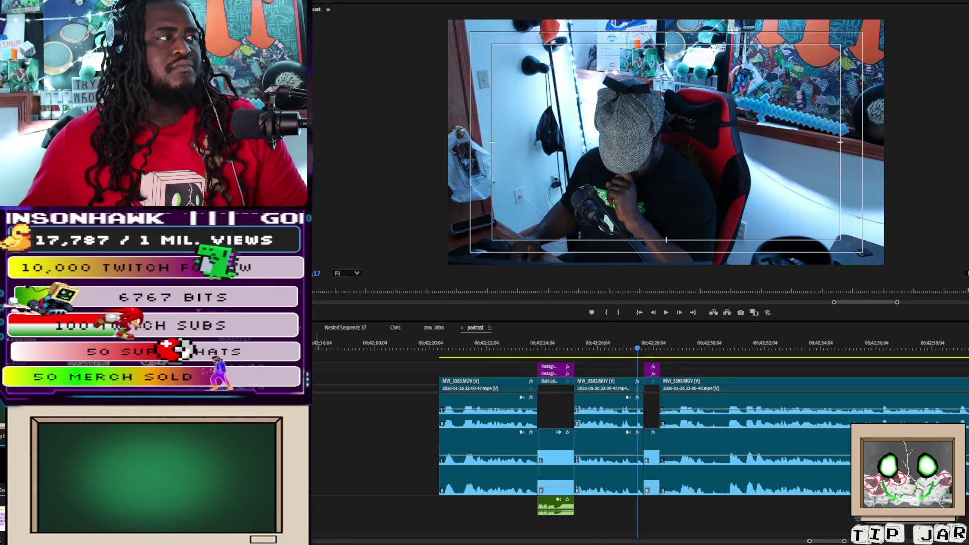
# - Place a sound-effect clip on the lowest audio track at the playhead and adjust its start
pyautogui.moveTo(606, 504); pyautogui.dragTo(645, 505)
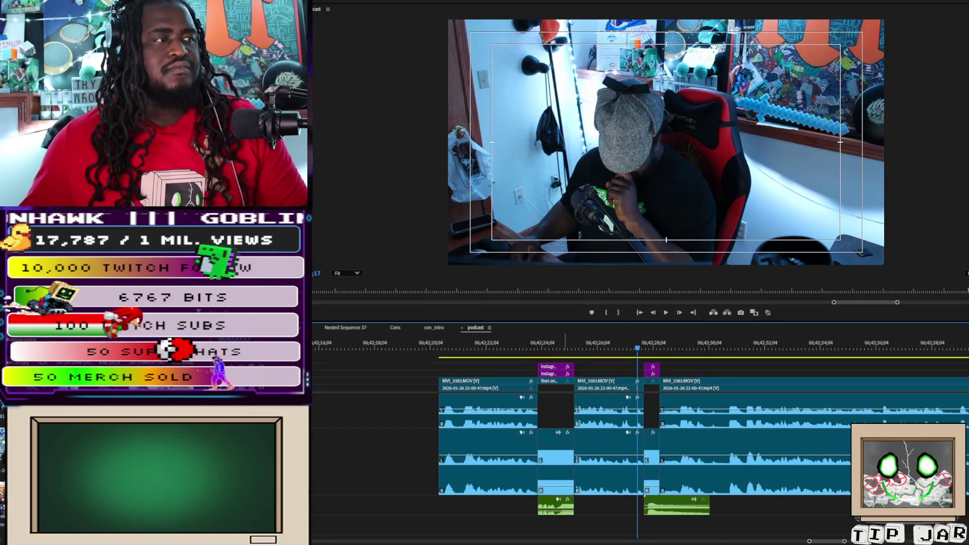
pyautogui.click(640, 505)
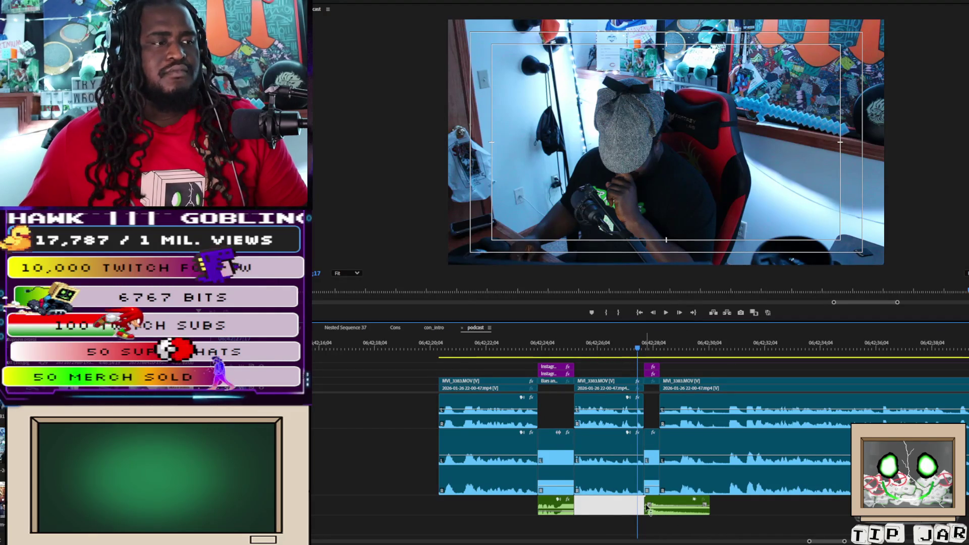
pyautogui.moveTo(649, 505); pyautogui.dragTo(650, 505)
# - Preview the short bars gag and drag the second sound effect left to match the bars clip
pyautogui.click(675, 508)
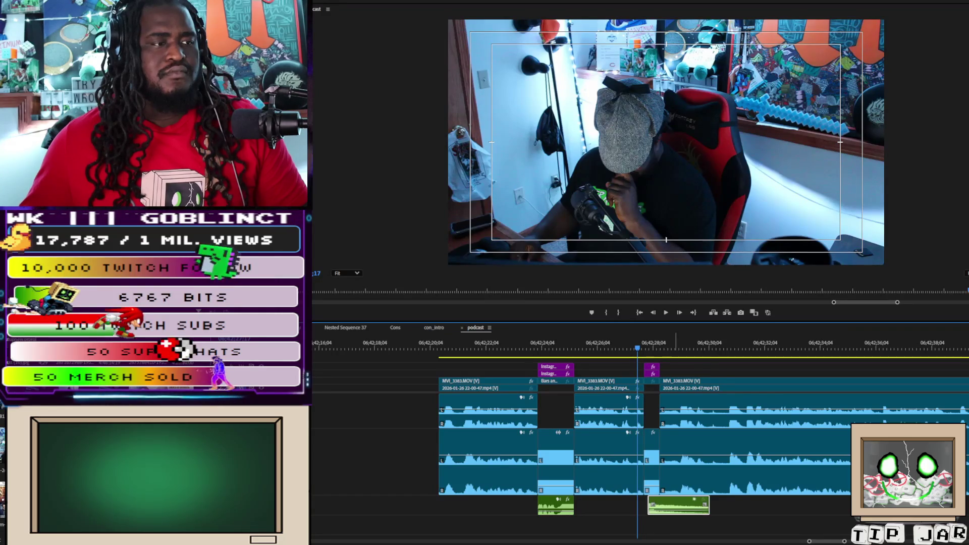
pyautogui.press('space')
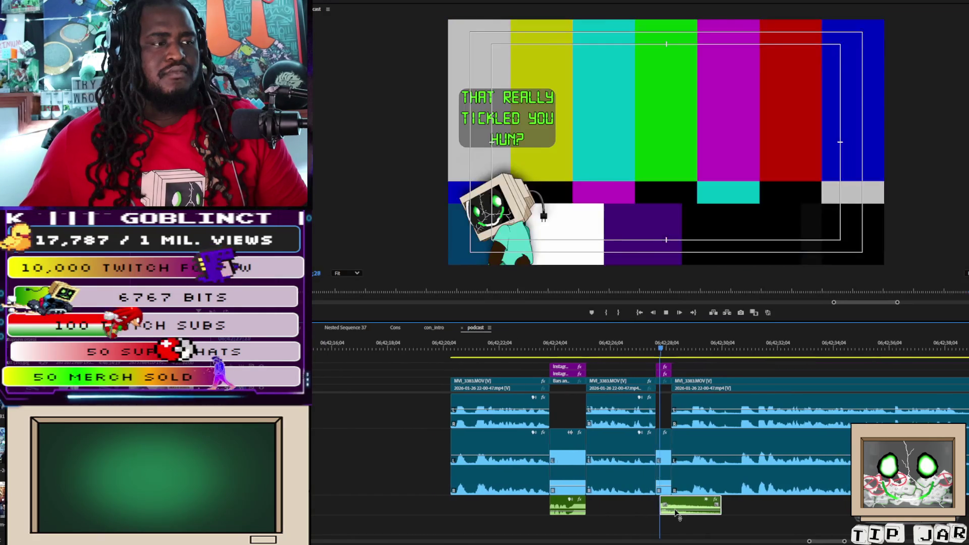
pyautogui.press('space')
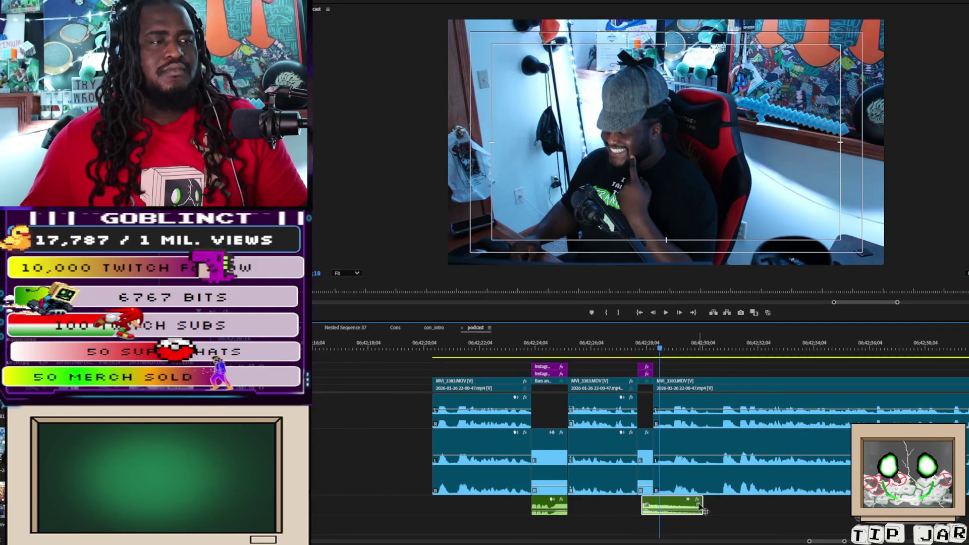
pyautogui.moveTo(682, 505); pyautogui.dragTo(653, 503)
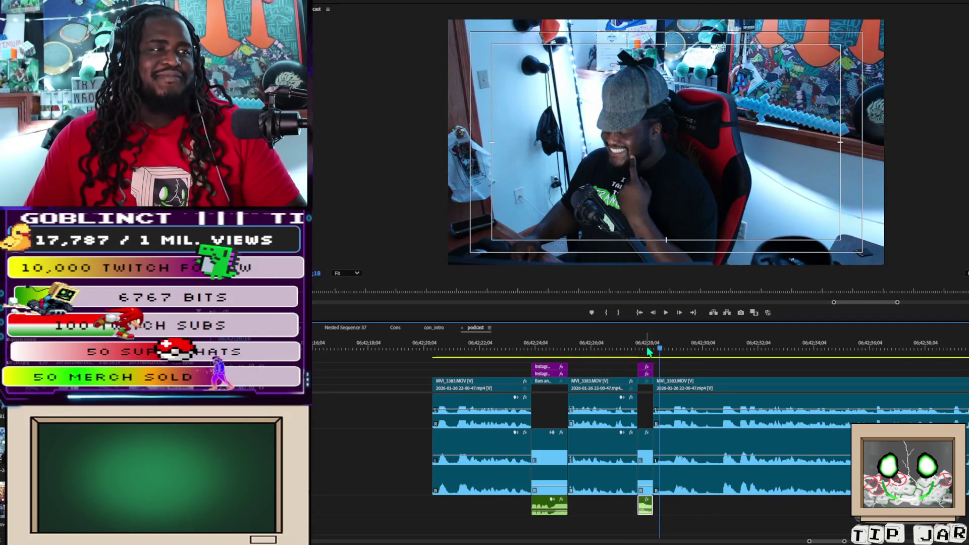
pyautogui.click(646, 349)
pyautogui.click(645, 367)
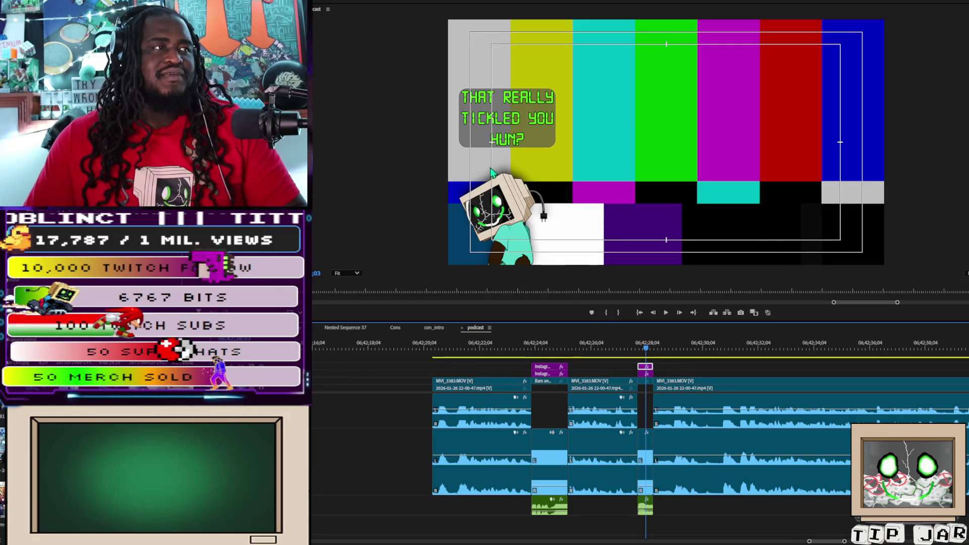
# - Move the computer-head overlay right, scale it to about 2.4x, and play back to check
pyautogui.click(493, 209)
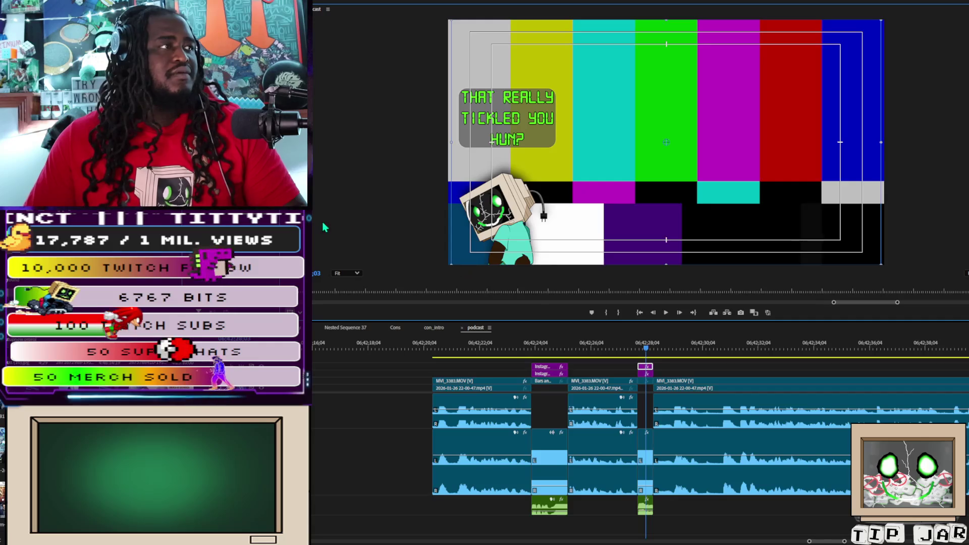
pyautogui.click(646, 374)
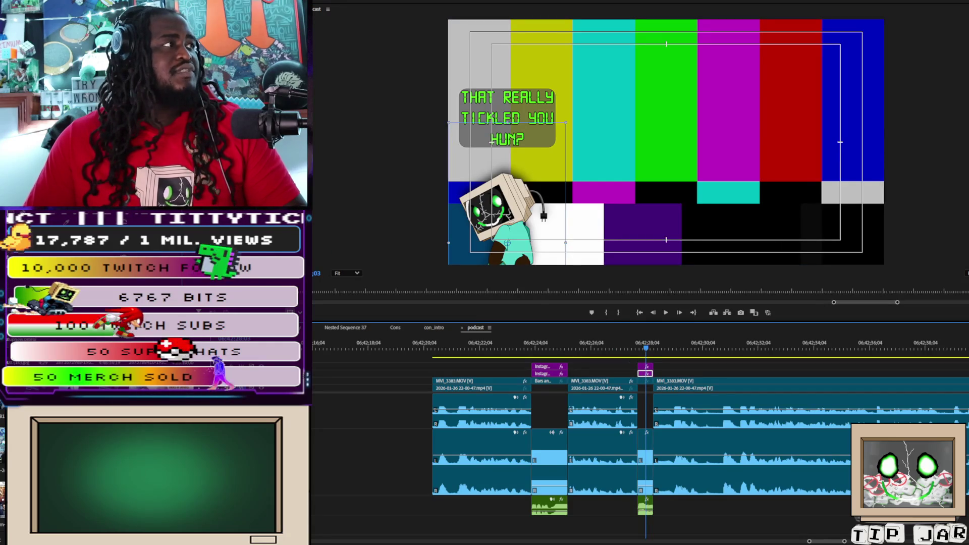
pyautogui.moveTo(505, 217); pyautogui.dragTo(662, 217)
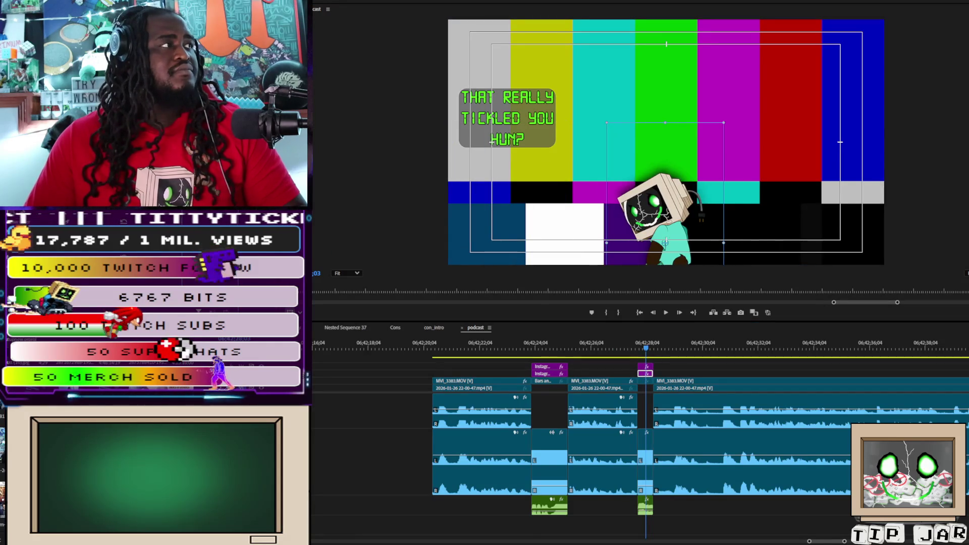
pyautogui.moveTo(724, 243); pyautogui.dragTo(807, 243)
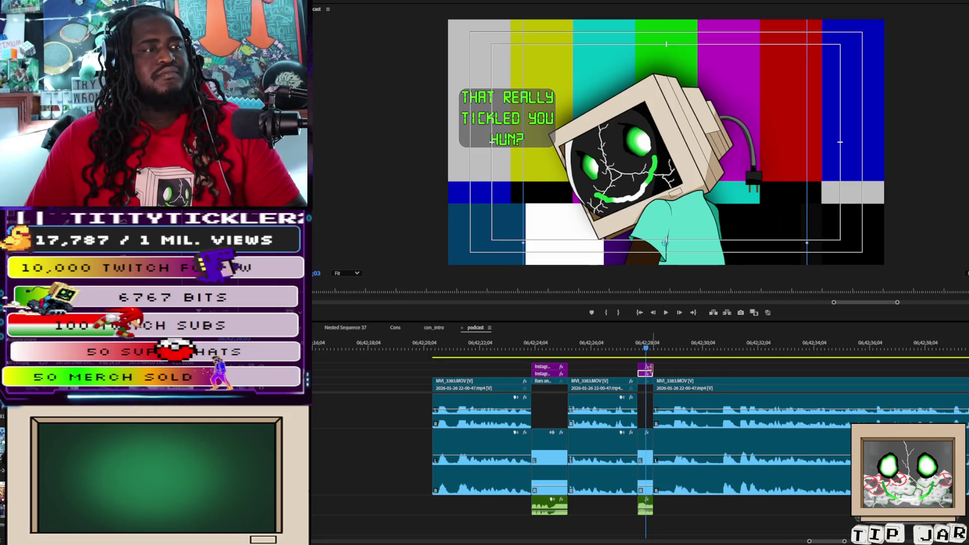
pyautogui.press('space')
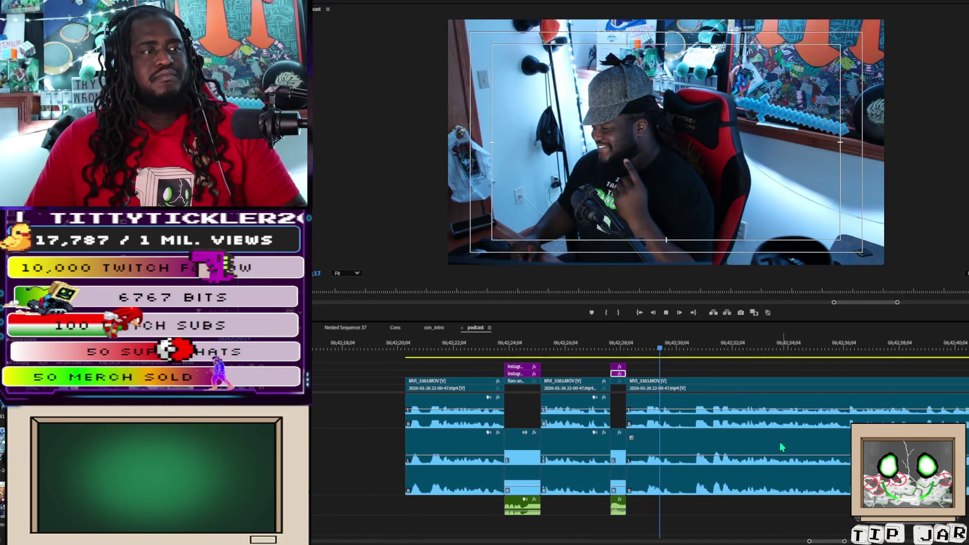
# - Razor MVI_3383 around the unwanted stretch after the second bars gag and delete that piece
pyautogui.press('space')
pyautogui.press('space')
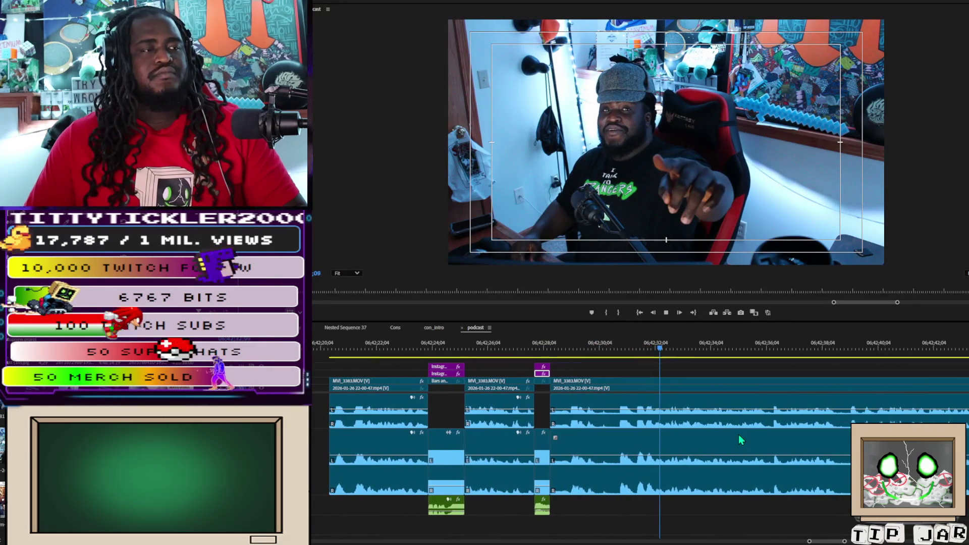
pyautogui.press('space')
pyautogui.press('c')
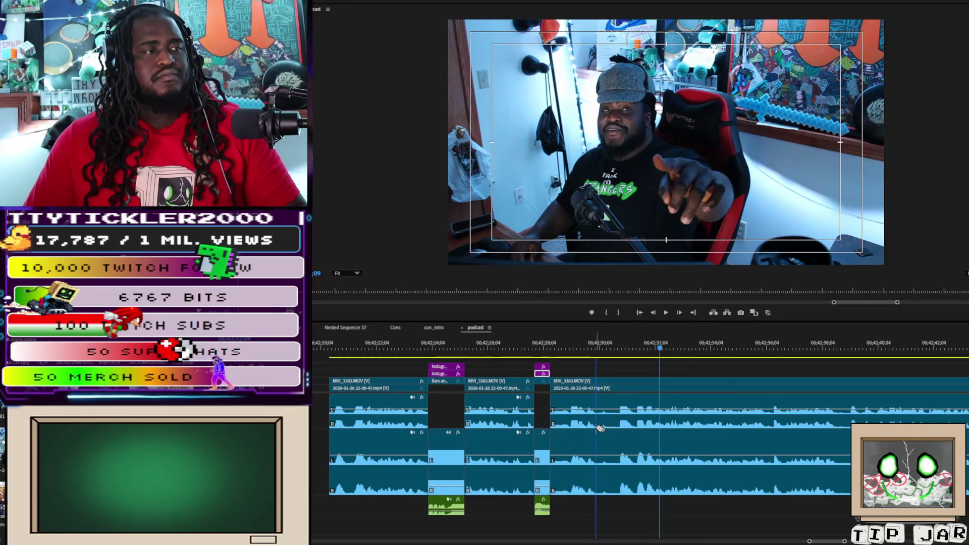
pyautogui.click(598, 428)
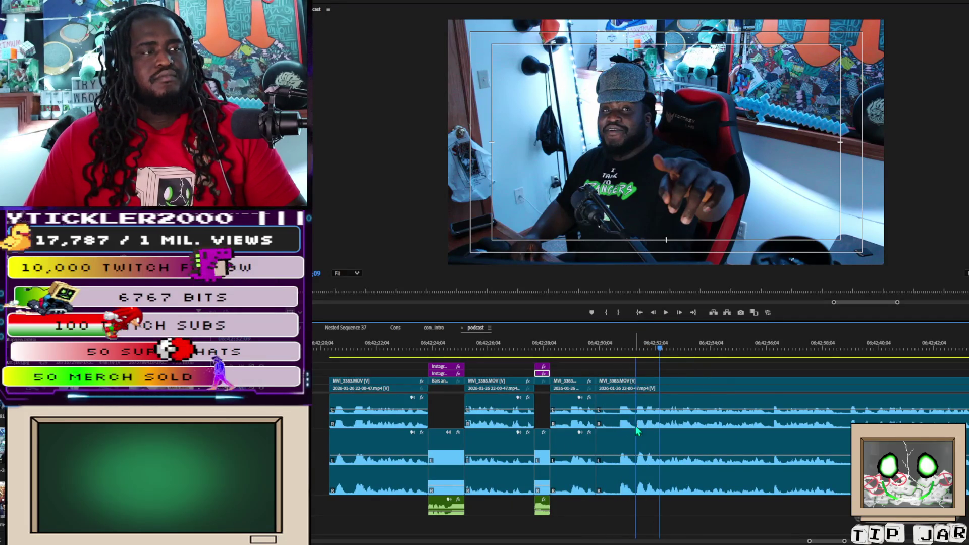
pyautogui.click(637, 427)
pyautogui.press('v')
pyautogui.click(622, 380)
pyautogui.press('Delete')
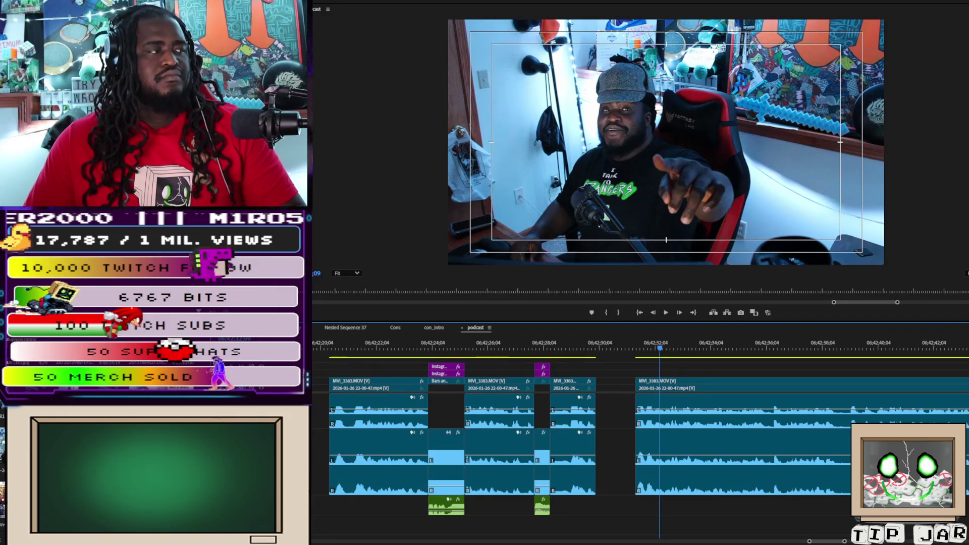
# - Ripple-delete the leftover gap, add a cut after it, and play back across the join
pyautogui.click(620, 451)
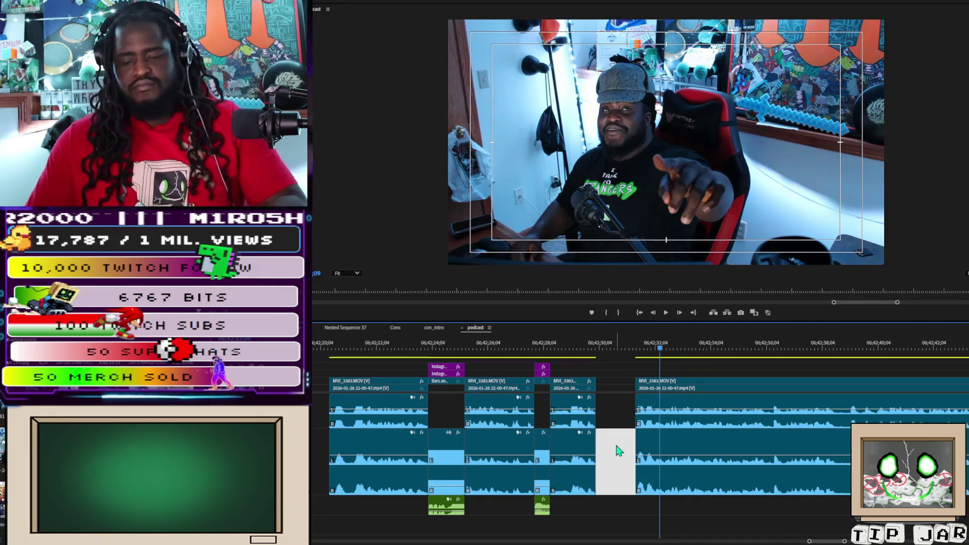
pyautogui.press('Delete')
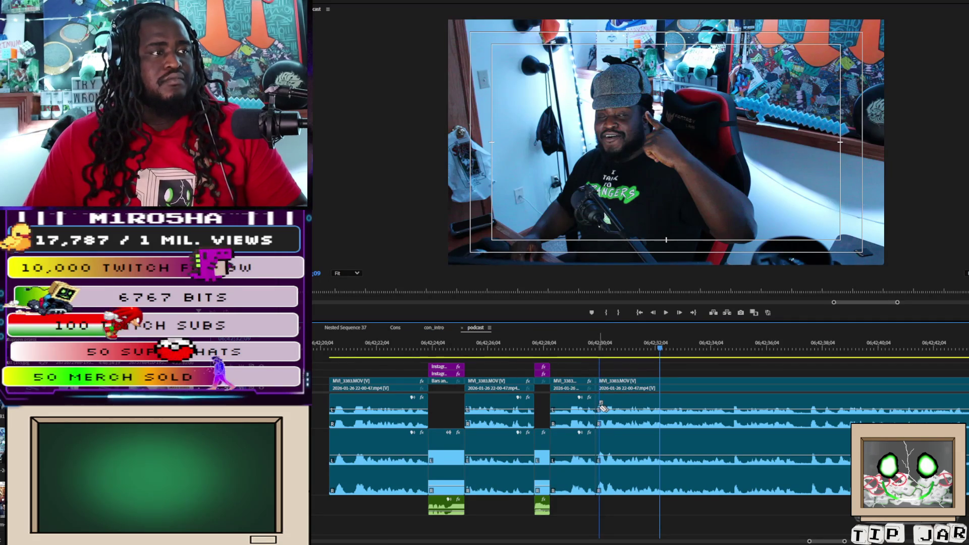
pyautogui.click(603, 406)
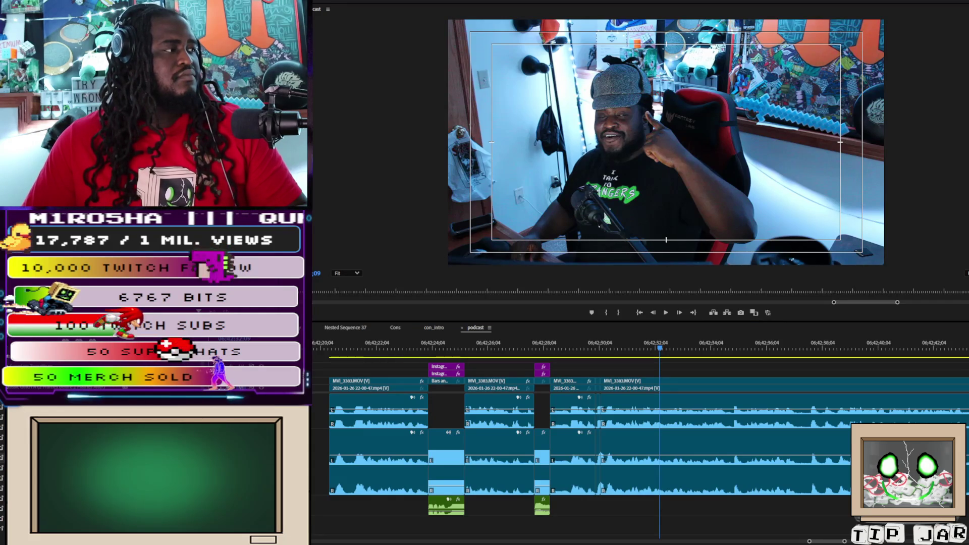
pyautogui.click(604, 379)
pyautogui.click(598, 382)
pyautogui.hotkey('shift', 'k')
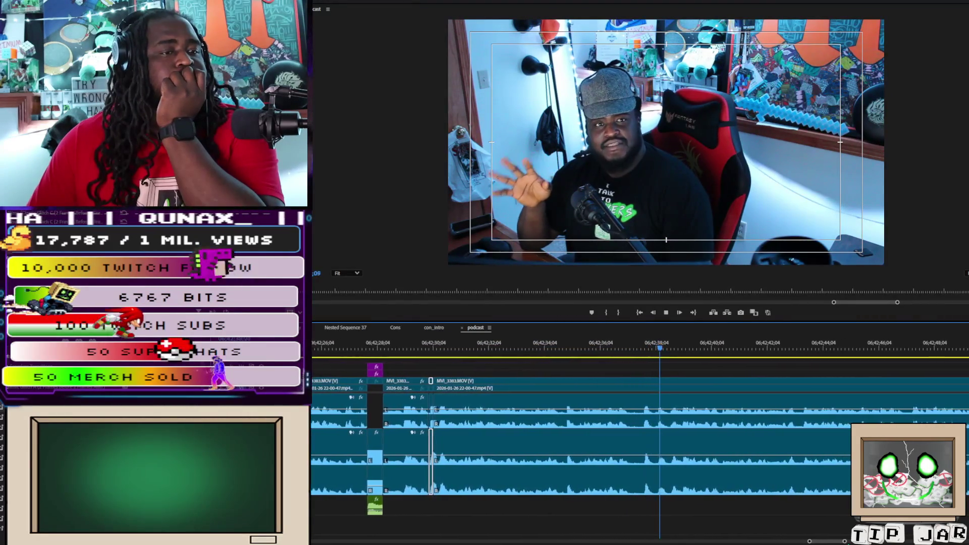
pyautogui.press('-')
pyautogui.press('-')
pyautogui.press('-')
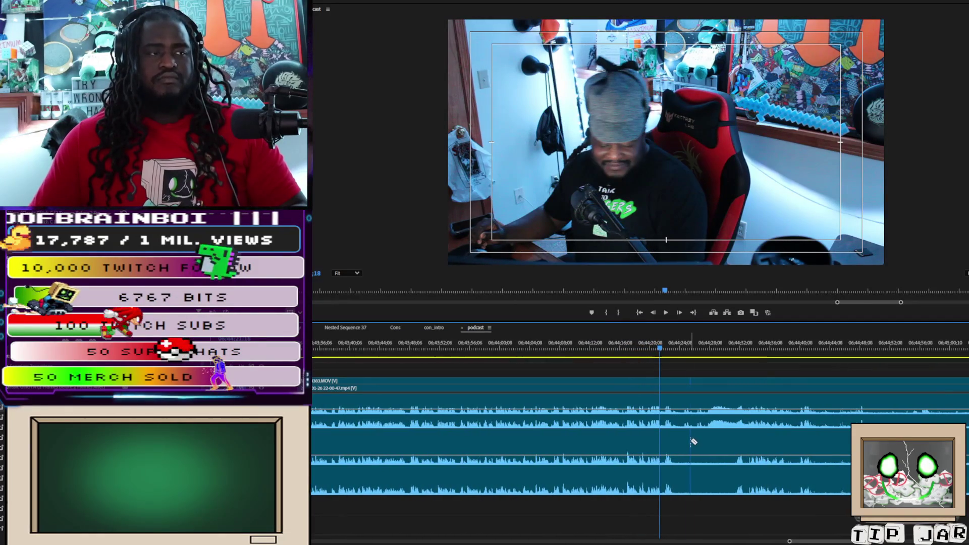
# - Split all tracks at the cut point and delete every clip after it
pyautogui.press('space')
pyautogui.click(664, 423)
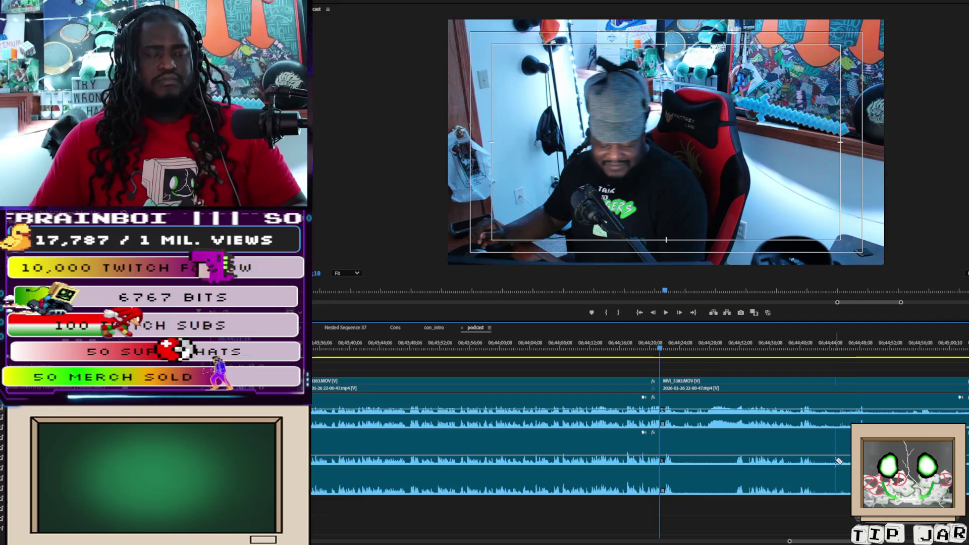
pyautogui.moveTo(835, 504); pyautogui.dragTo(817, 360)
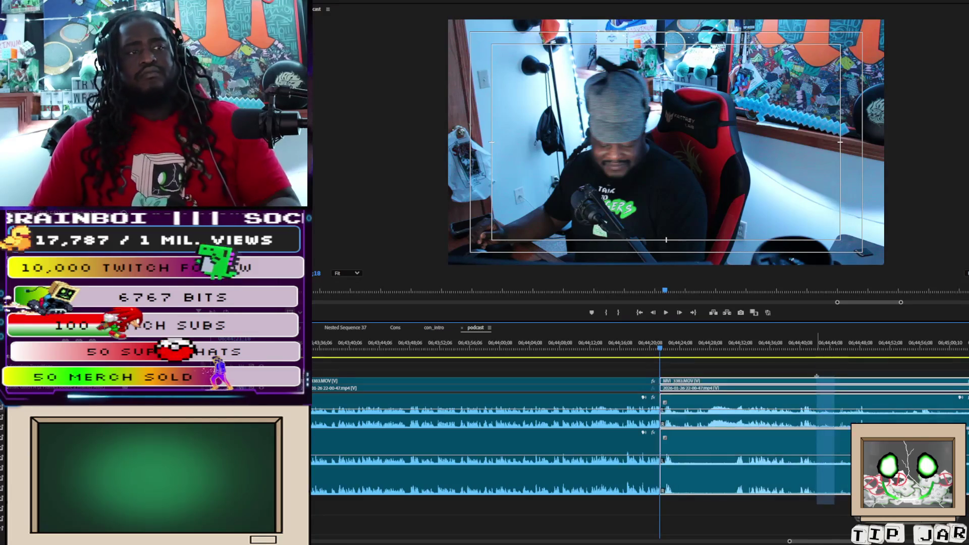
pyautogui.press('Delete')
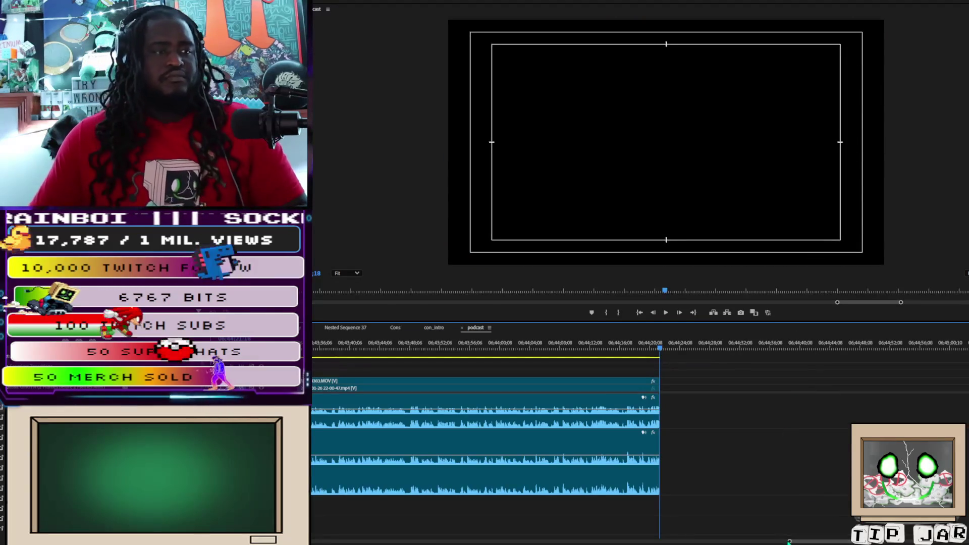
# - Move the playhead back into the clip before the gap and select it with its audio
pyautogui.scroll(-5, 671, 415)
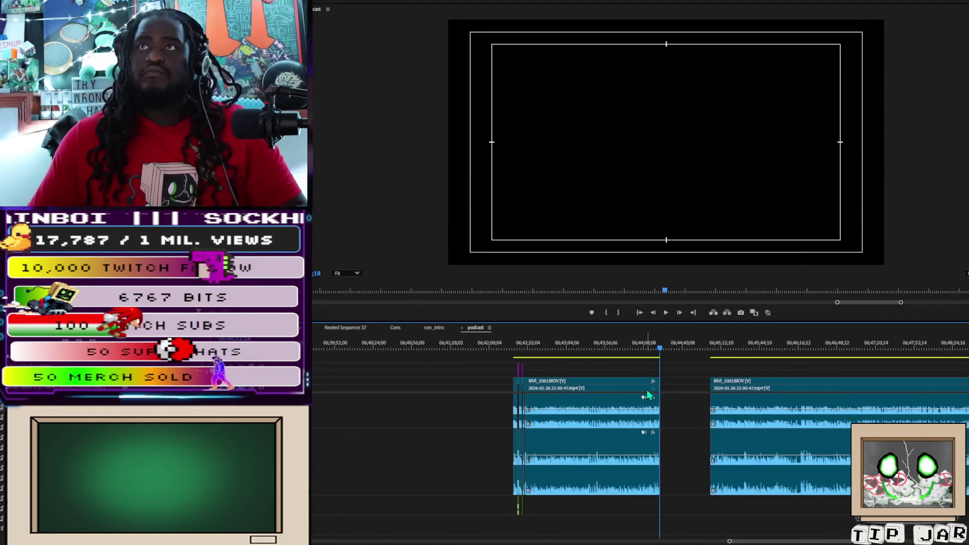
pyautogui.click(622, 348)
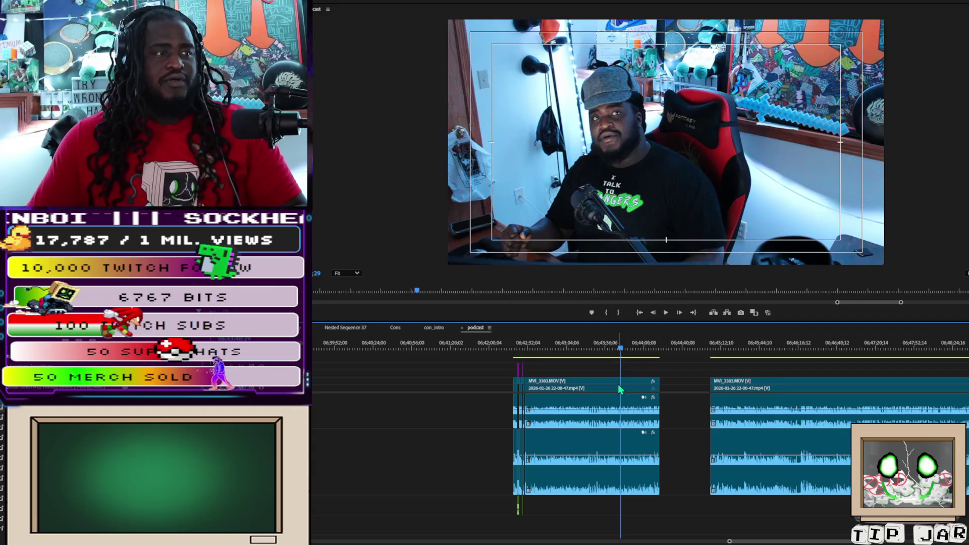
pyautogui.click(619, 387)
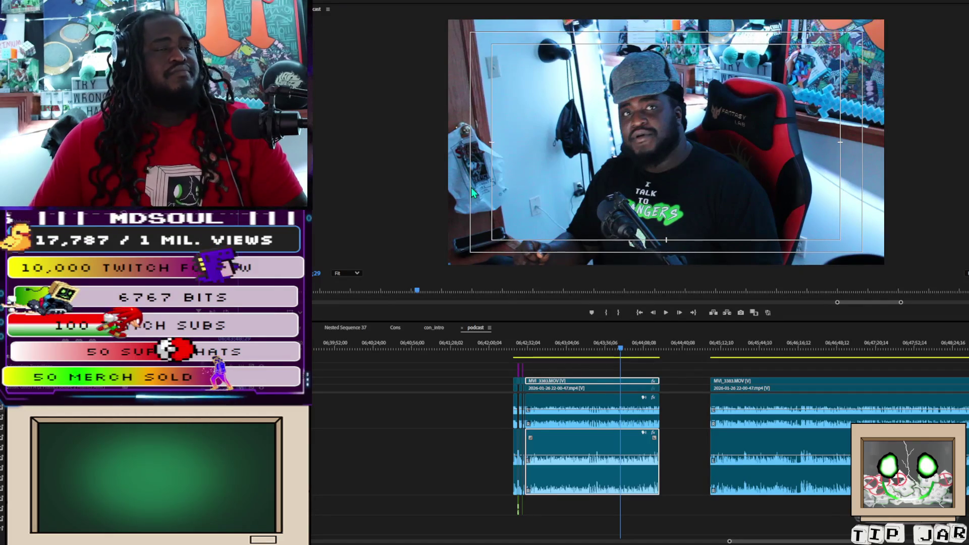
# - Play from the next clip's start and select the small overlay clips at the first clip's start
pyautogui.scroll(2, 712, 359)
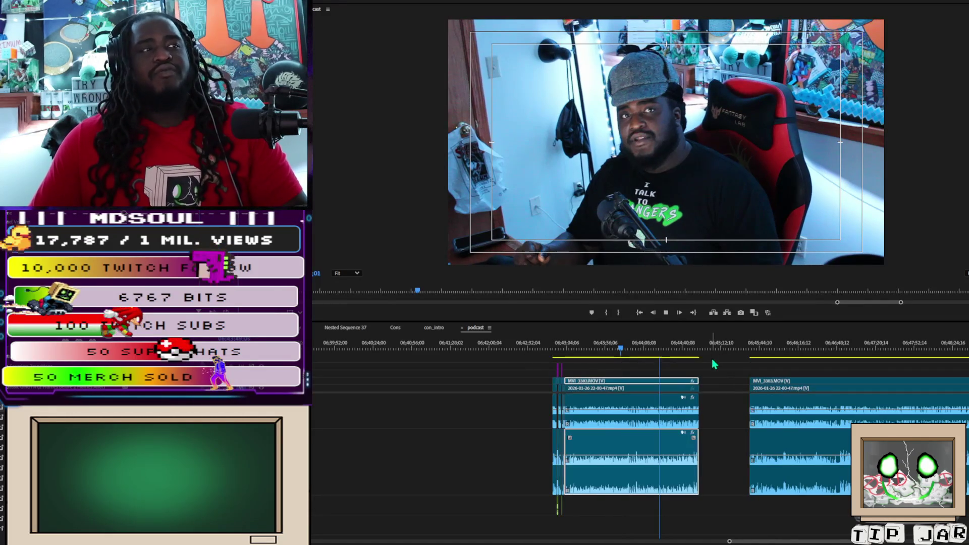
pyautogui.click(753, 349)
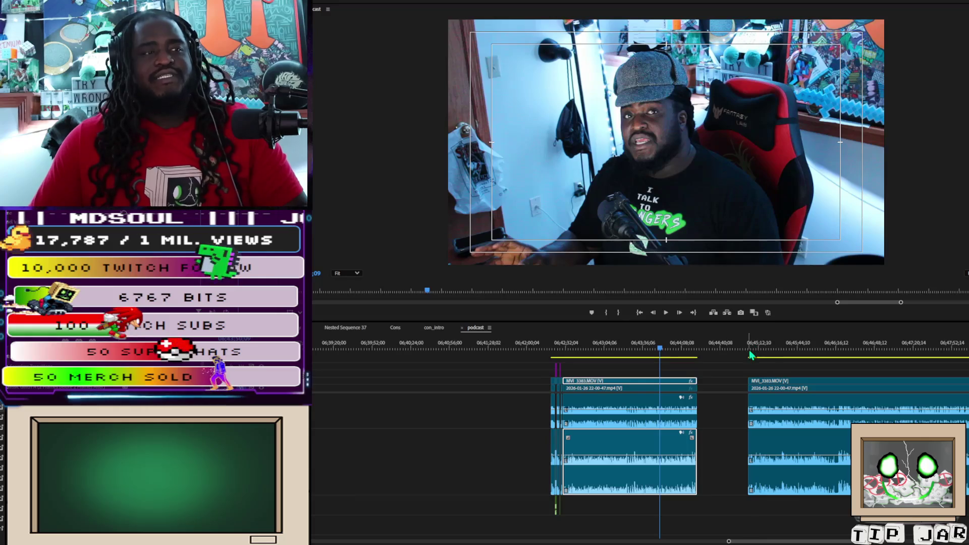
pyautogui.press('space')
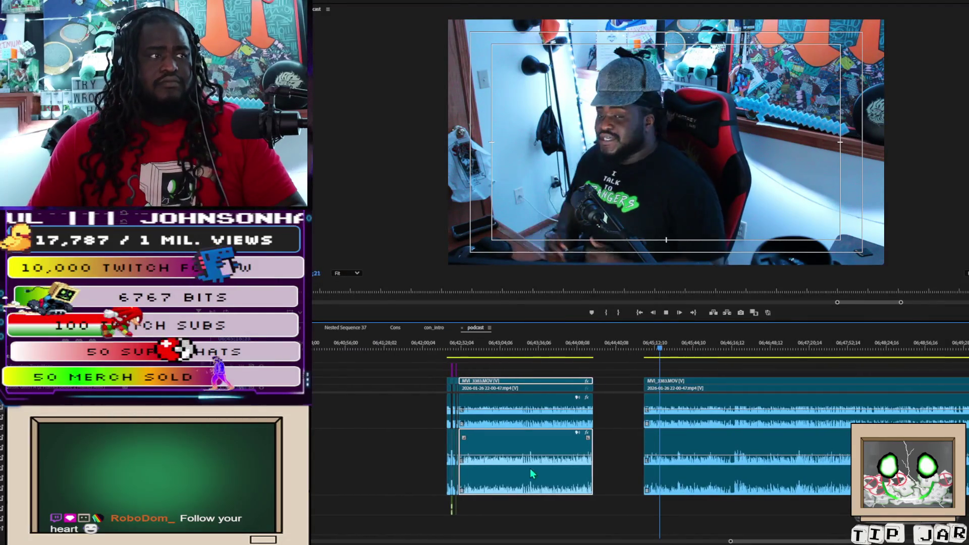
pyautogui.moveTo(430, 362)
pyautogui.mouseDown()
pyautogui.moveTo(472, 434)
pyautogui.moveTo(449, 505)
pyautogui.mouseUp()
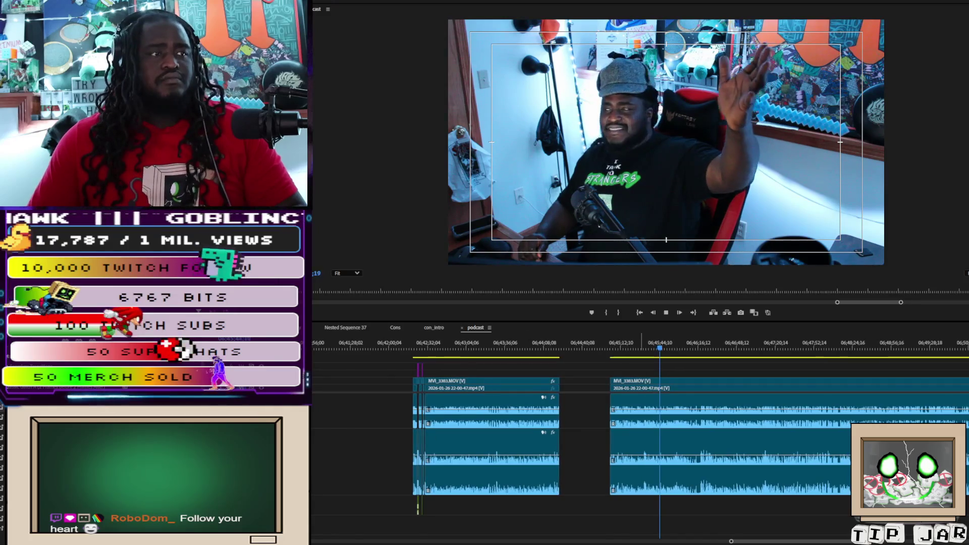
pyautogui.click(666, 291)
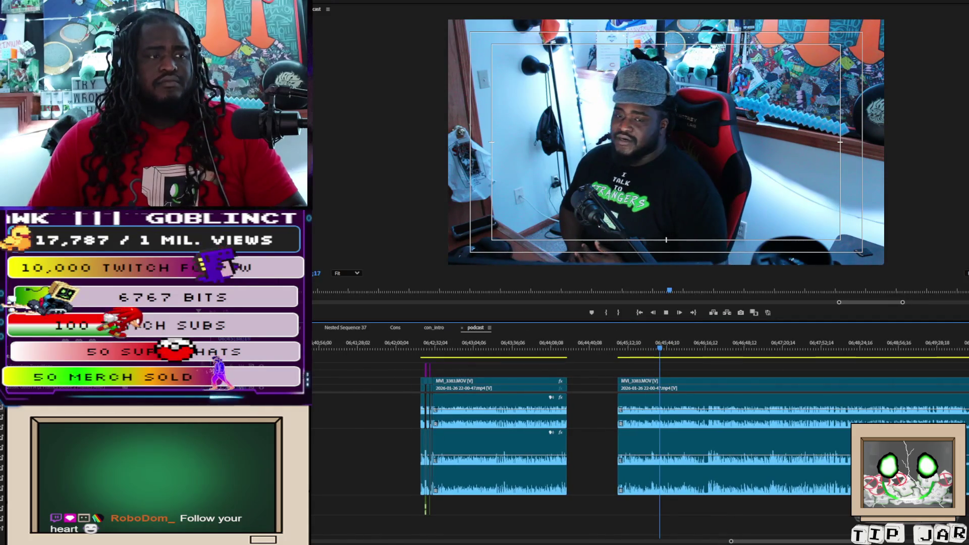
# - Make two close Razor cuts across all tracks to isolate a short moment, then play it back
pyautogui.press('=')
pyautogui.press('=')
pyautogui.press('=')
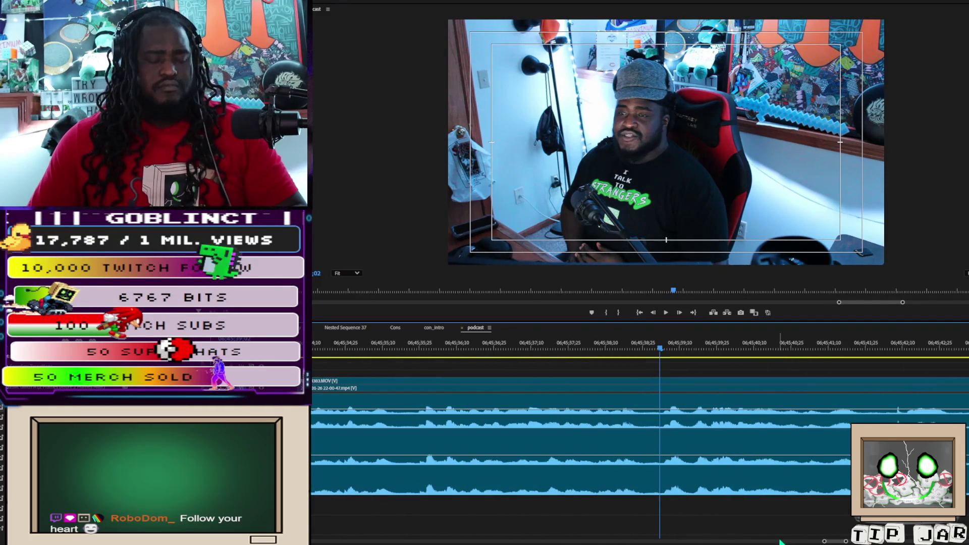
pyautogui.press('c')
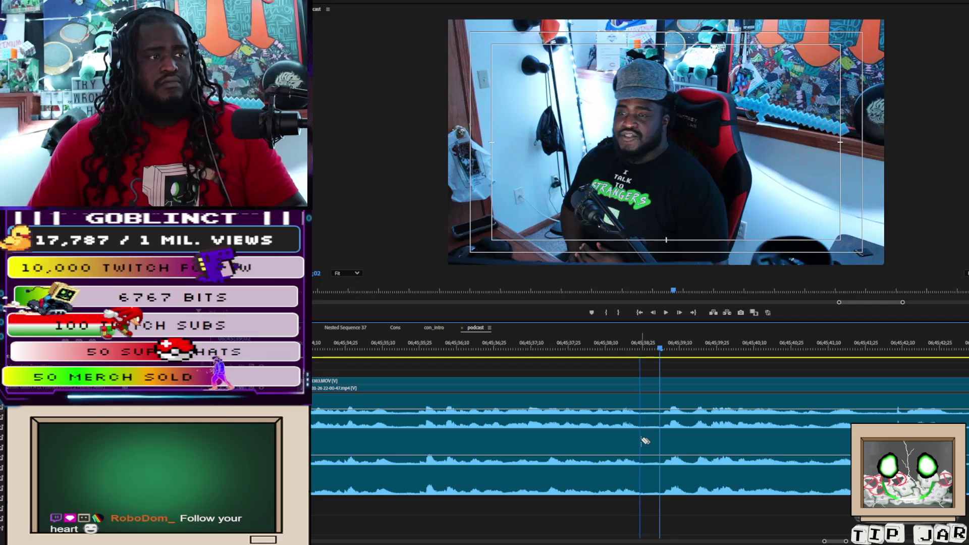
pyautogui.keyDown('shift'); pyautogui.click(643, 442); pyautogui.keyUp('shift')
pyautogui.keyDown('shift'); pyautogui.click(664, 439); pyautogui.keyUp('shift')
pyautogui.press('\\')
pyautogui.press('space')
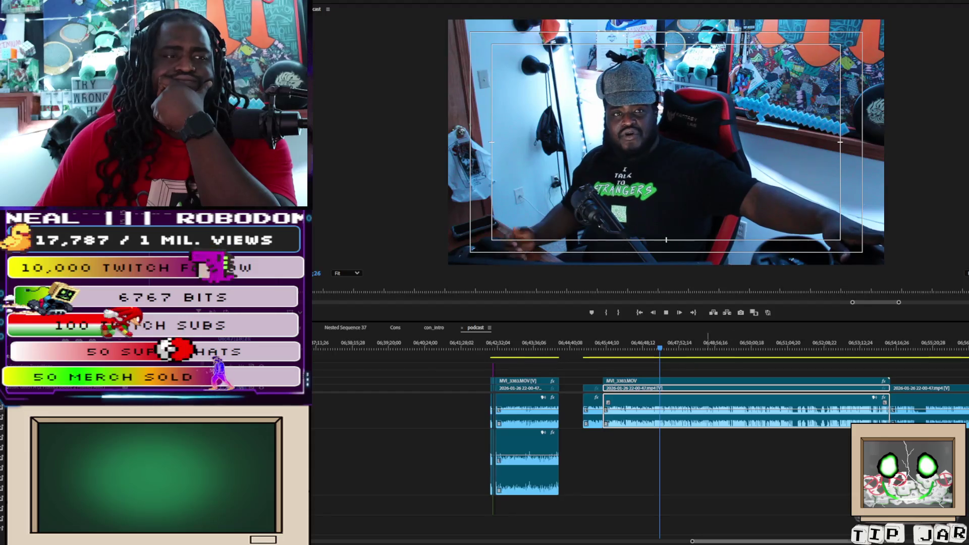
# - Replay the seconds around 06:47:03, stop at the chosen frame, and split the clip there
pyautogui.press('=')
pyautogui.press('=')
pyautogui.press('=')
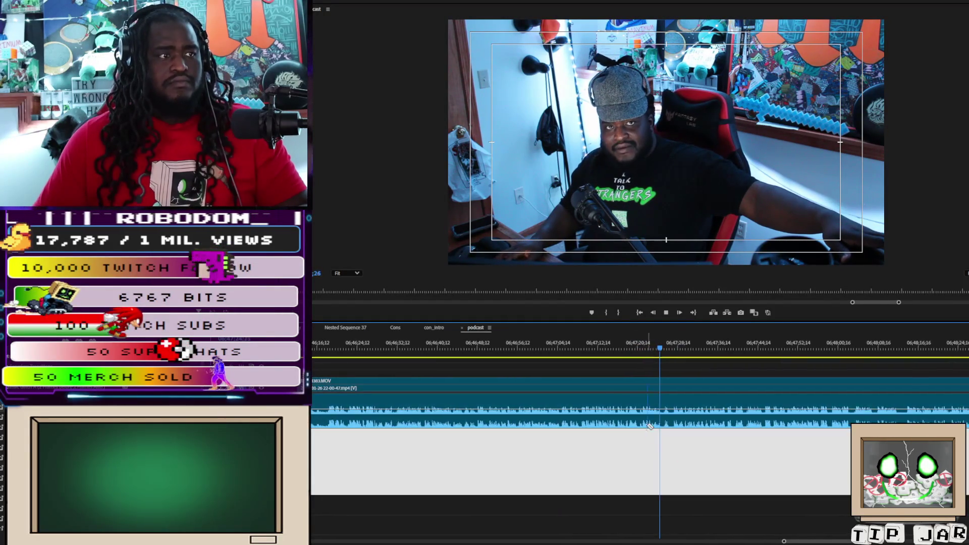
pyautogui.click(608, 350)
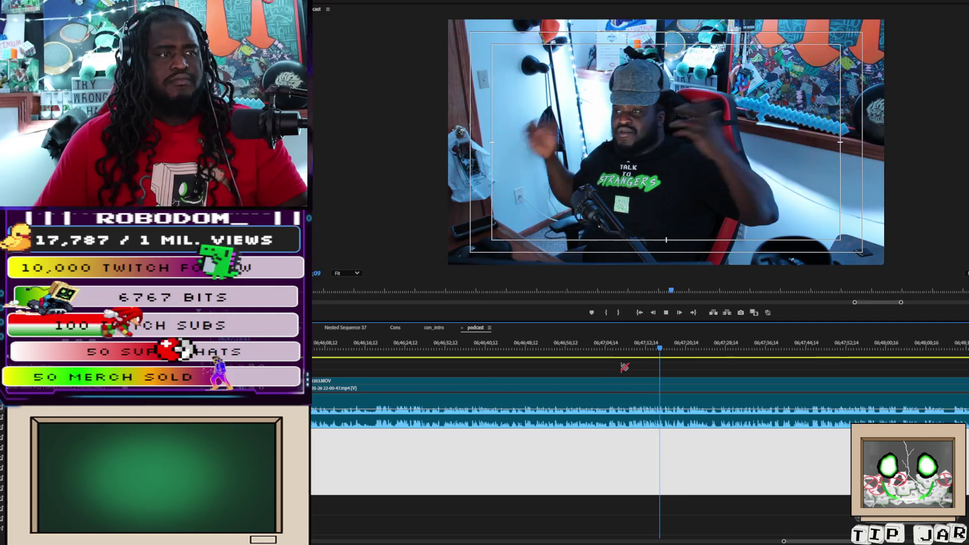
pyautogui.press('space')
pyautogui.press('space')
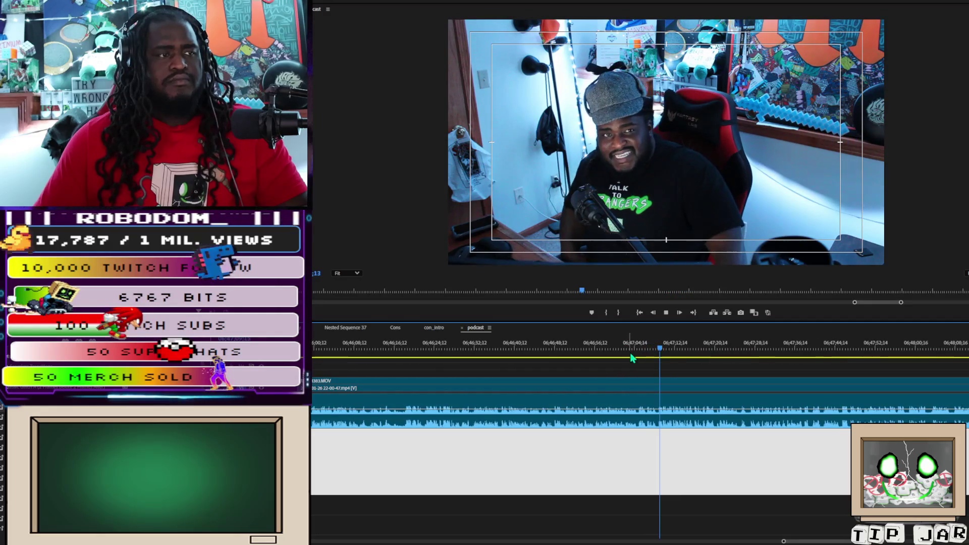
pyautogui.click(622, 344)
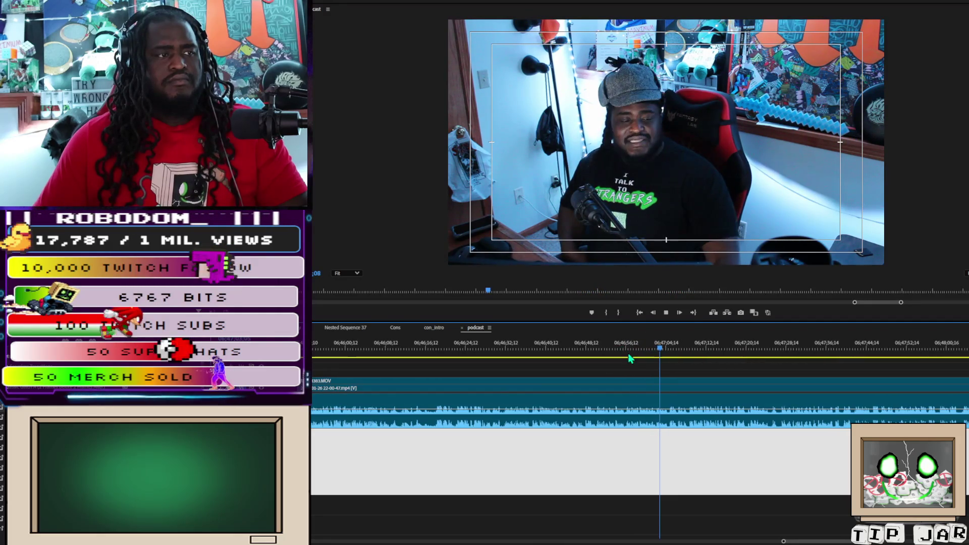
pyautogui.click(632, 344)
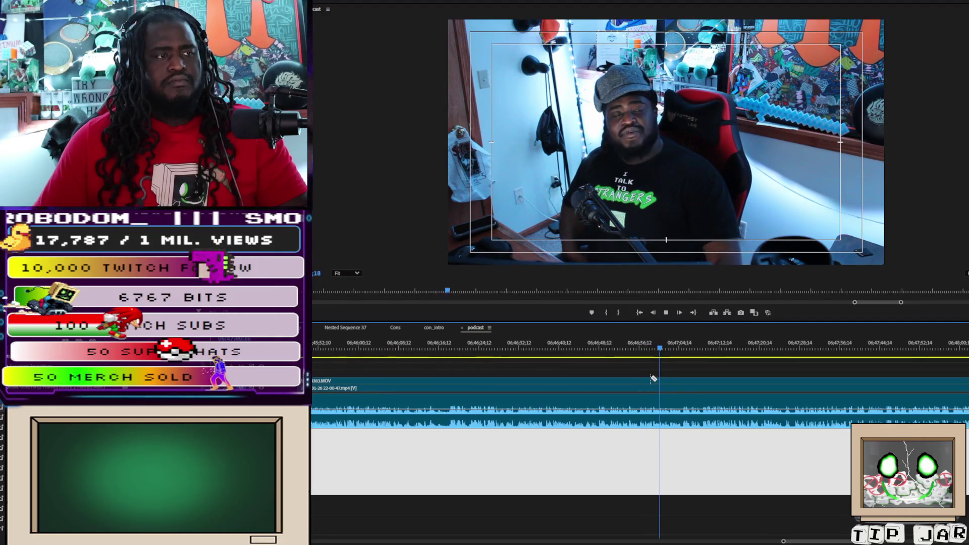
pyautogui.press('space')
pyautogui.click(662, 410)
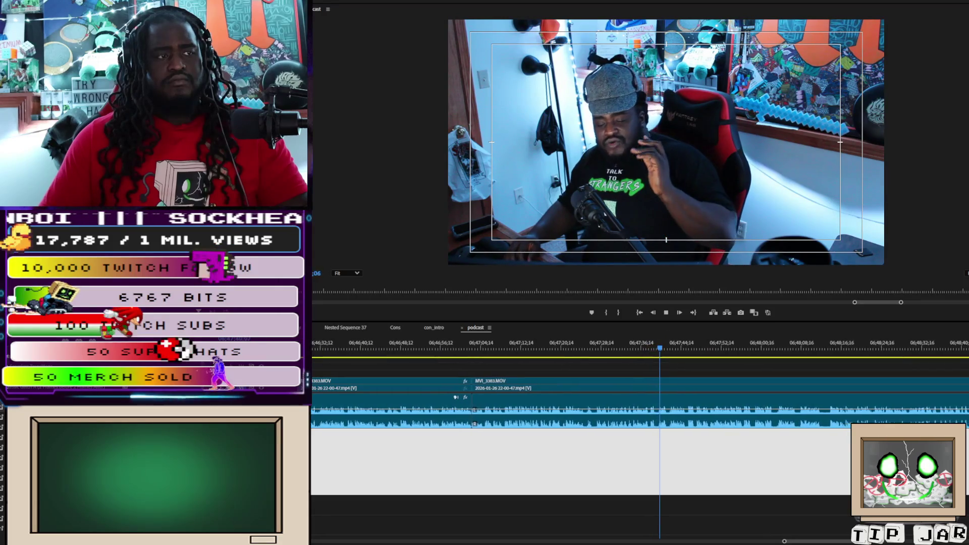
pyautogui.hotkey('ctrl', 'k')
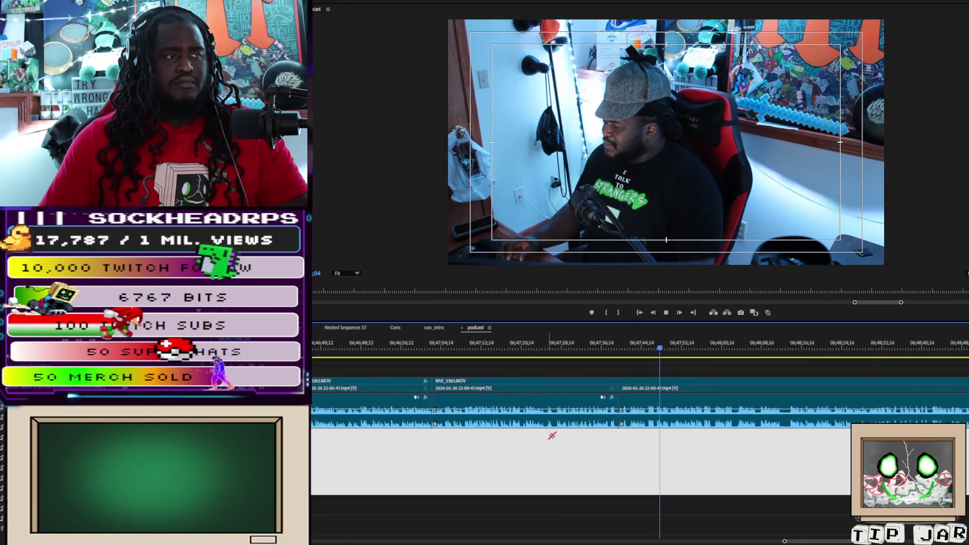
# - Give the newly cut MVI_3383.MOV section the Orange label
pyautogui.click(542, 408)
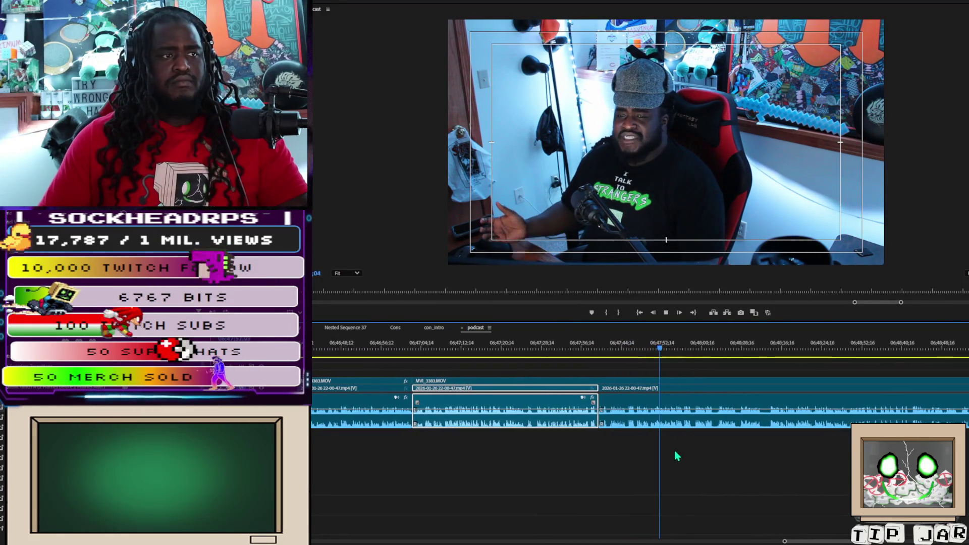
pyautogui.hotkey('ctrl', 'l')
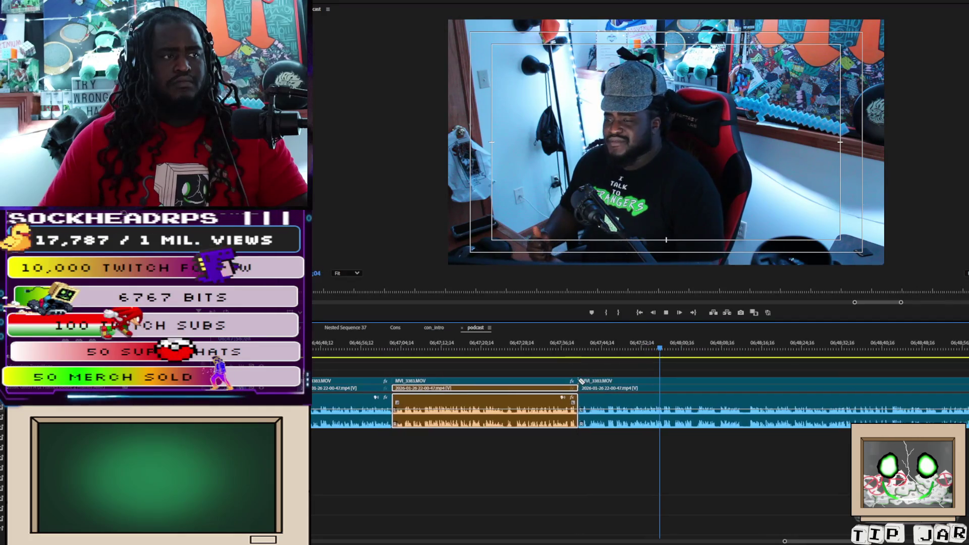
pyautogui.click(528, 382)
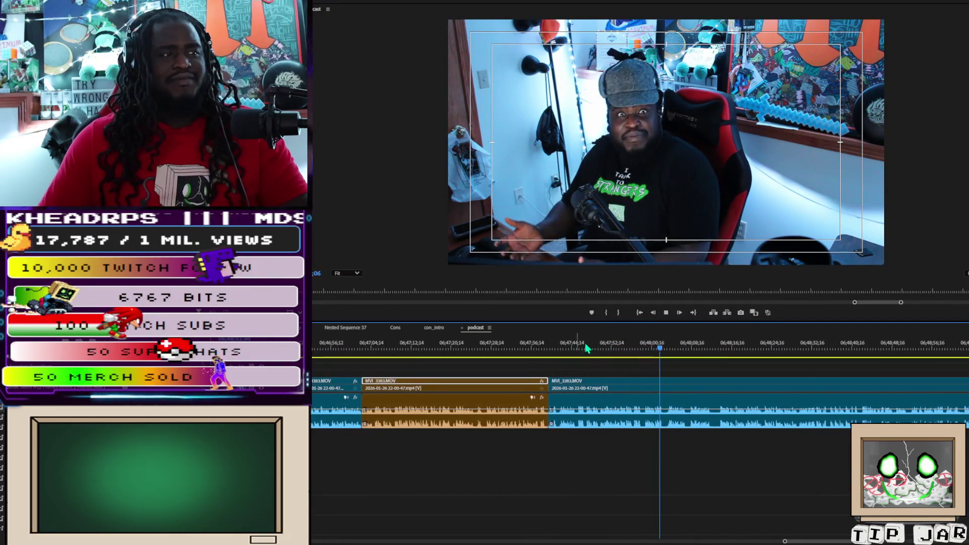
# - Replay the footage from about 7 seconds earlier to review the new section
pyautogui.click(613, 351)
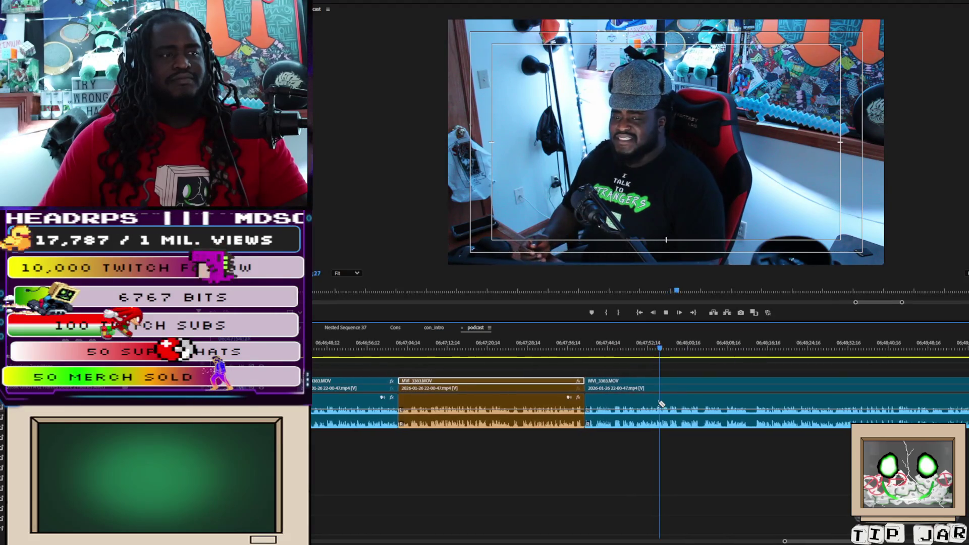
pyautogui.click(608, 350)
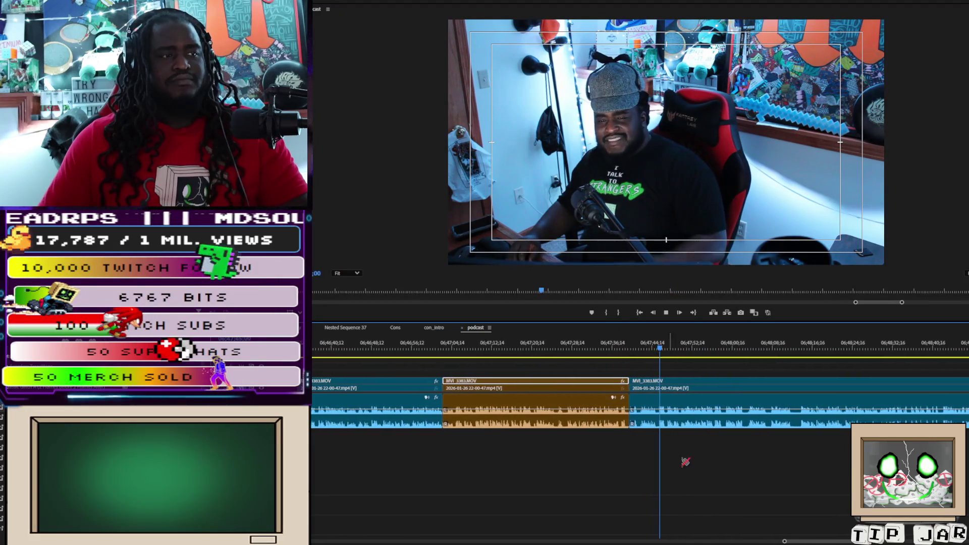
pyautogui.press('space')
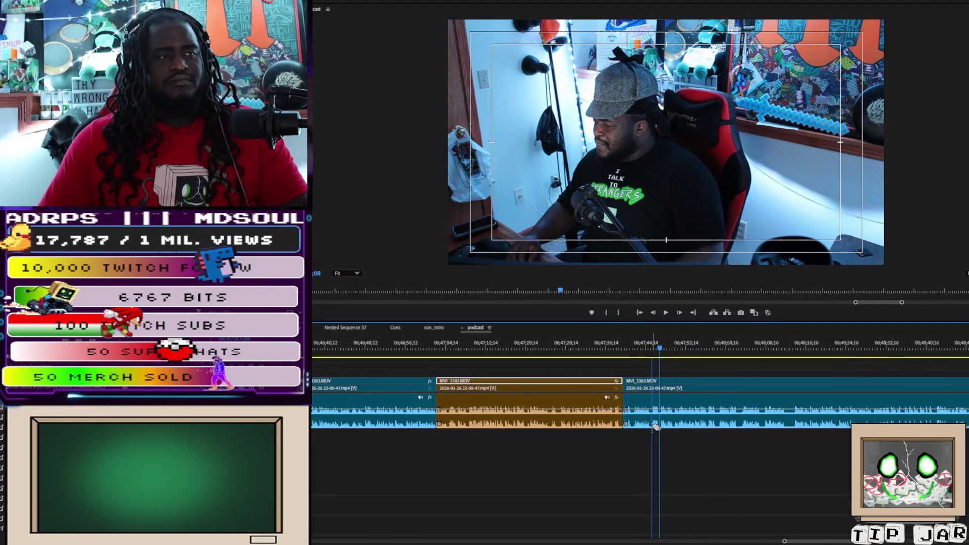
pyautogui.press('space')
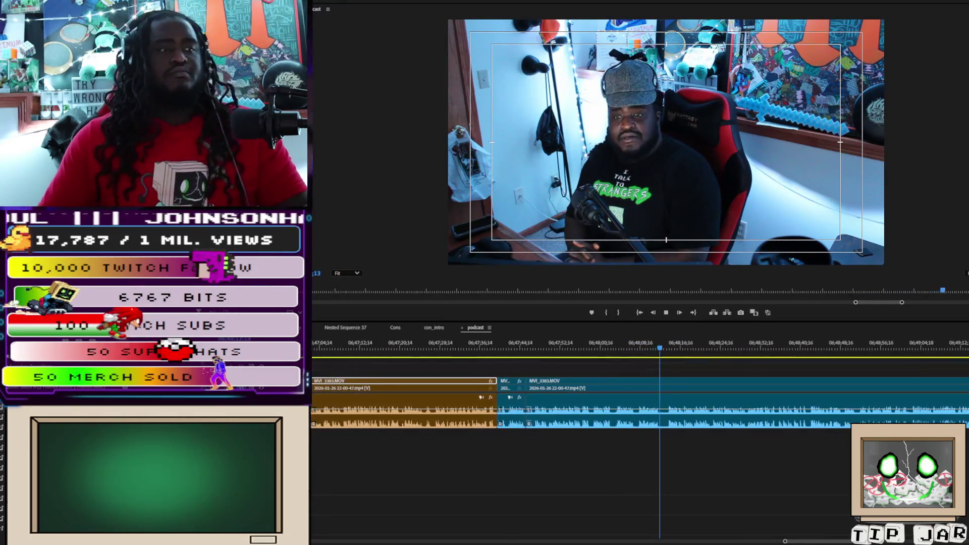
pyautogui.press('space')
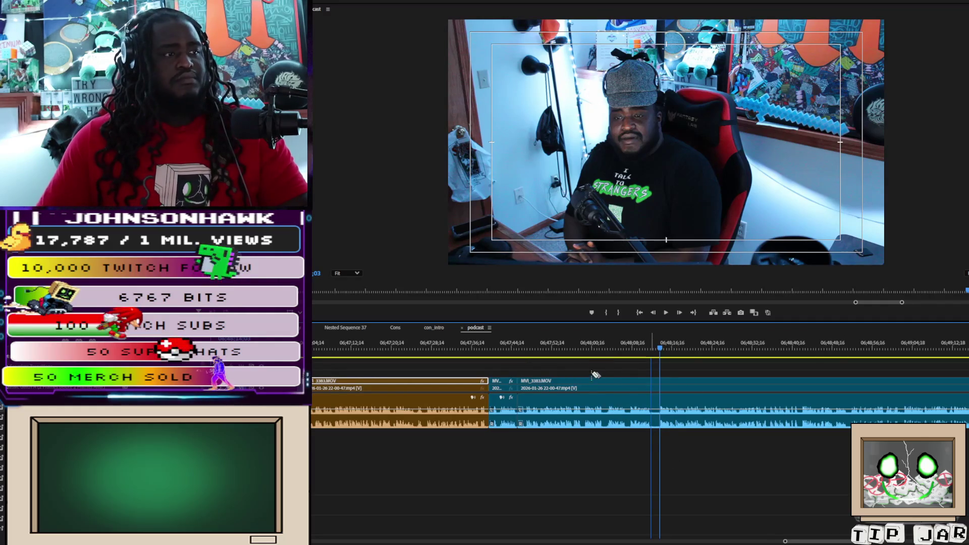
# - Split MVI_3383.MOV at the playhead to isolate a middle section for the Orange label
pyautogui.hotkey('ctrl', 'k')
pyautogui.moveTo(606, 366); pyautogui.dragTo(614, 437)
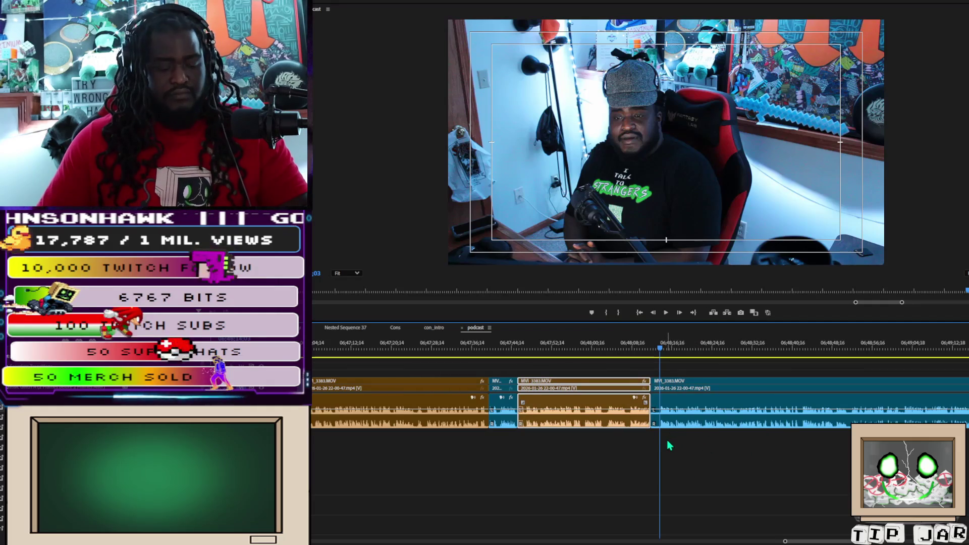
pyautogui.hotkey('ctrl', 'k')
pyautogui.press('c')
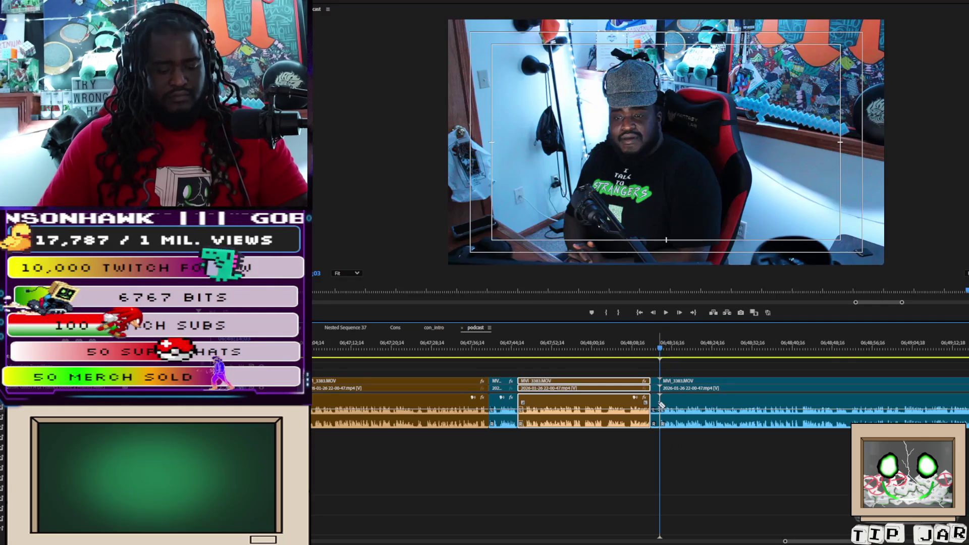
# - Ripple-trim the next MVI_3383 clip's head back to the playhead, closing the gap
pyautogui.click(691, 367)
pyautogui.click(699, 424)
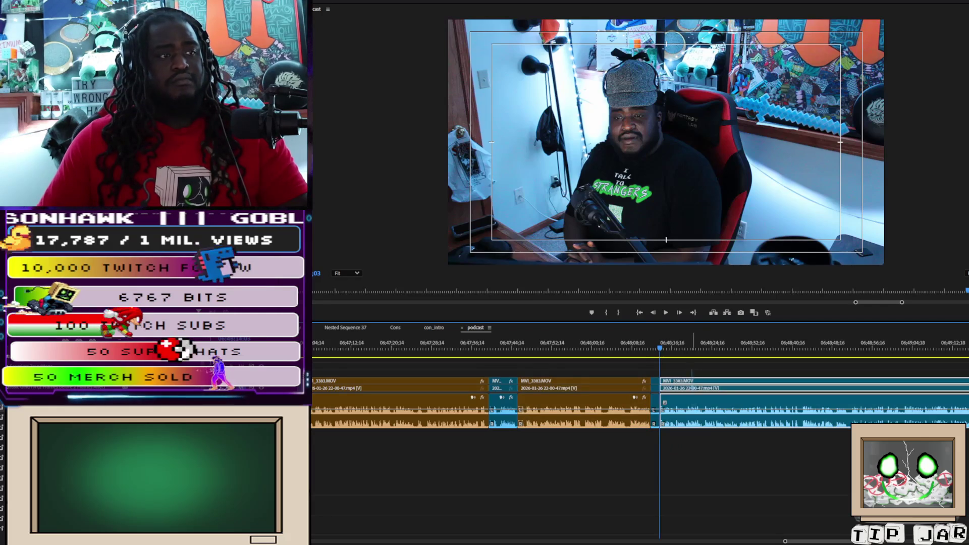
pyautogui.press('q')
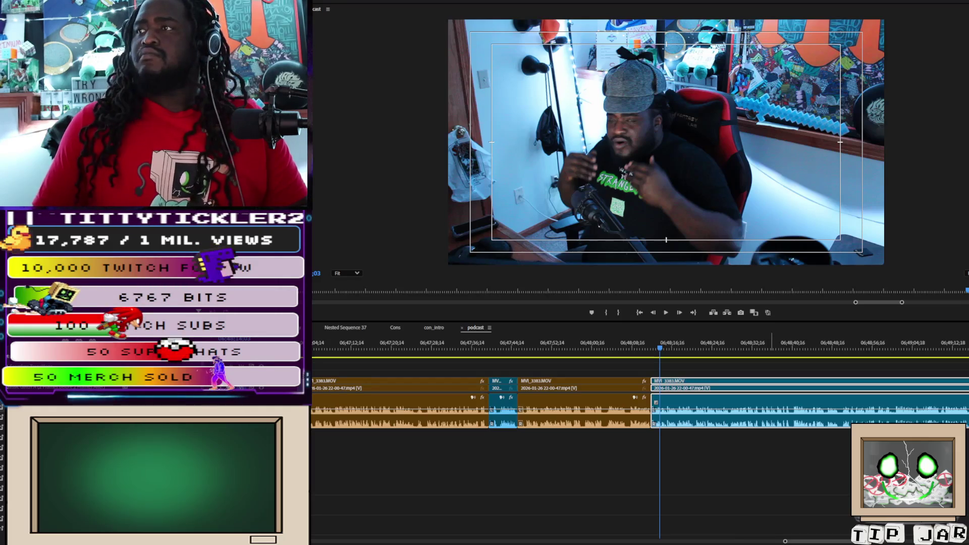
pyautogui.click(920, 217)
pyautogui.press('space')
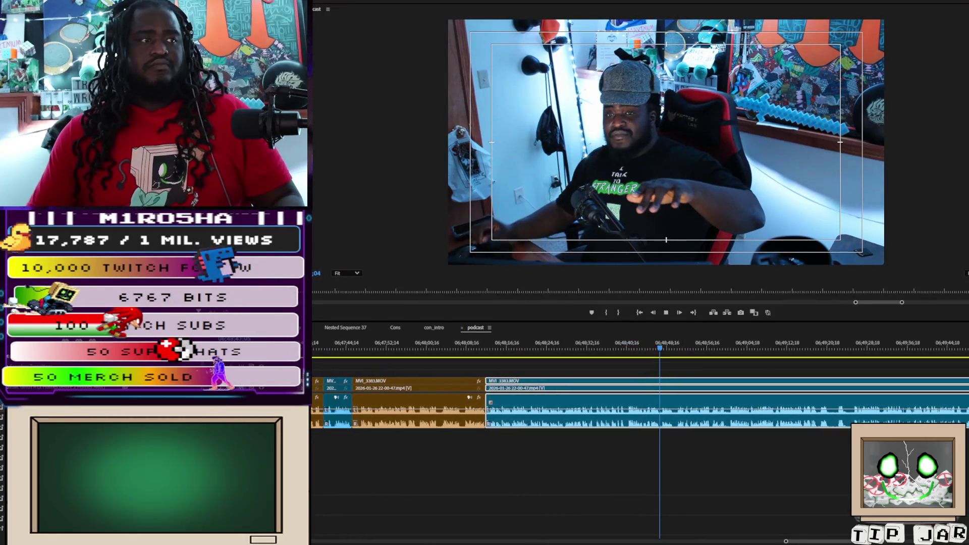
pyautogui.click(682, 372)
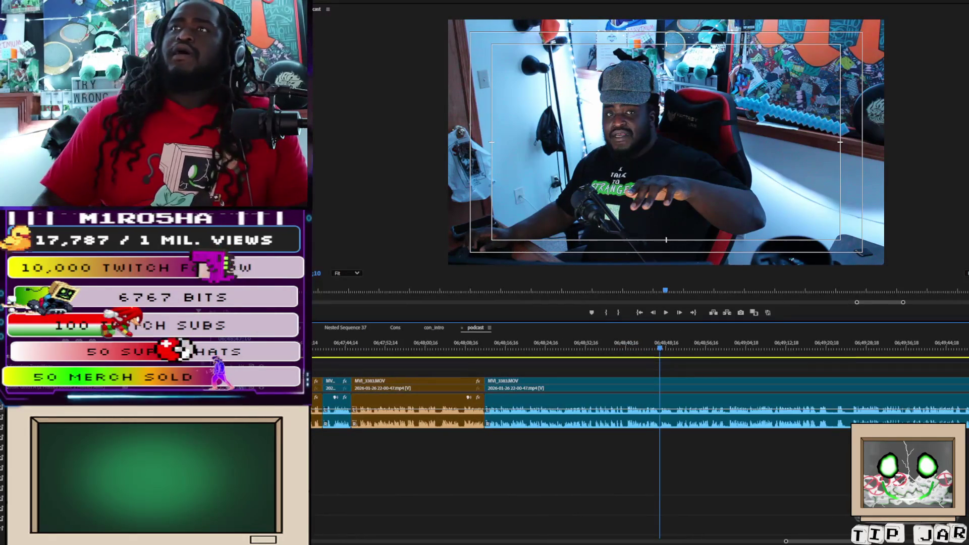
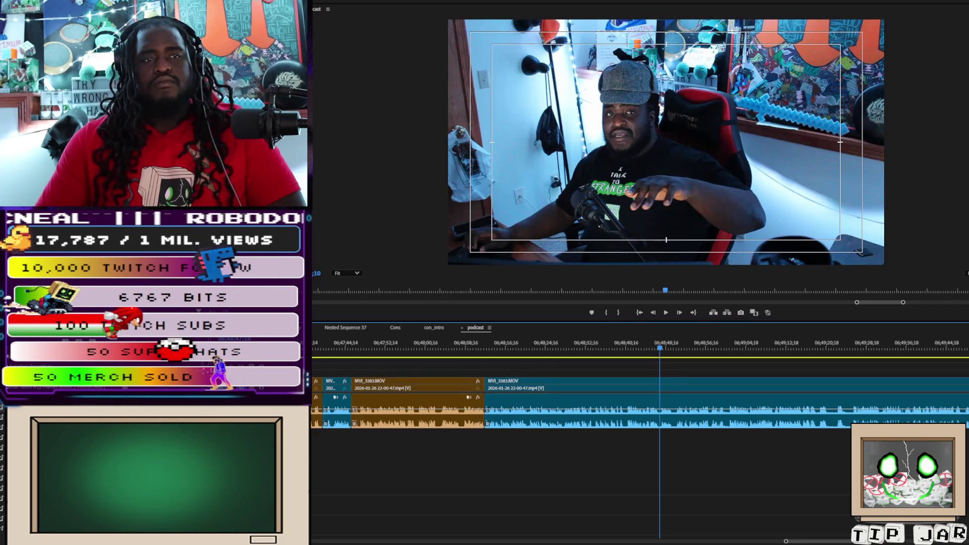
# - Drop the TikTok Studio screenshot PNG onto V2 at the playhead, over the camera footage
pyautogui.scroll(-2, 636, 404)
pyautogui.scroll(2, 636, 404)
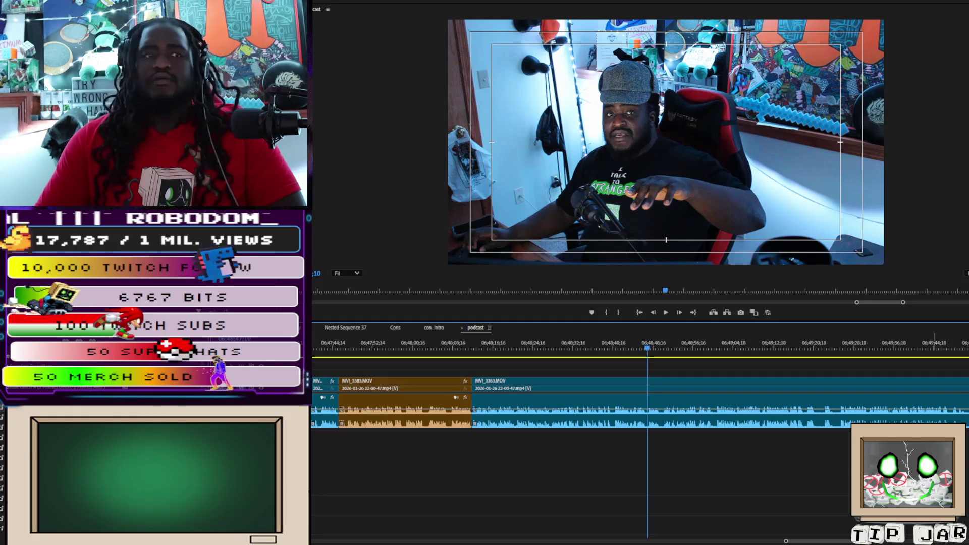
pyautogui.moveTo(151, 480); pyautogui.dragTo(655, 376)
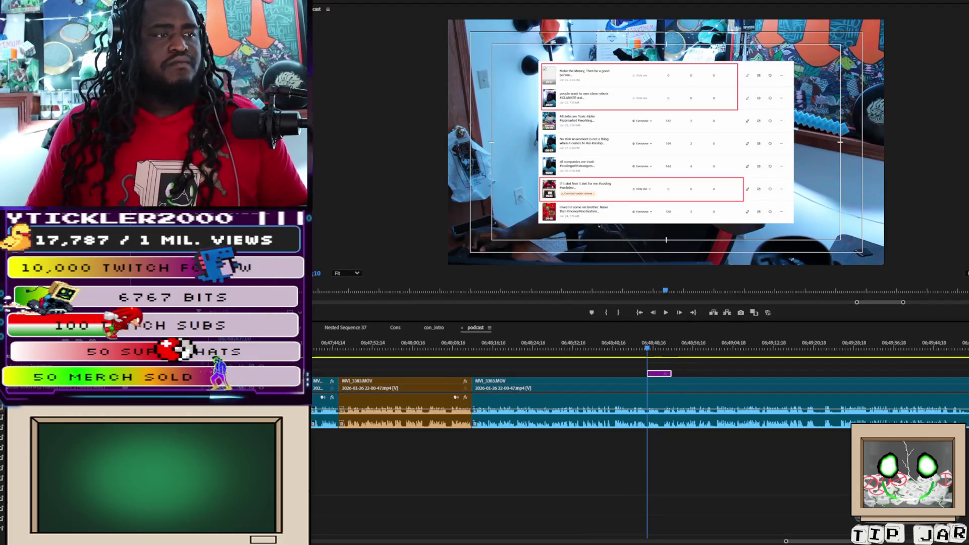
# - Snap the V2 screenshot overlay slightly earlier to the playhead, review playback, and zoom out
pyautogui.click(626, 348)
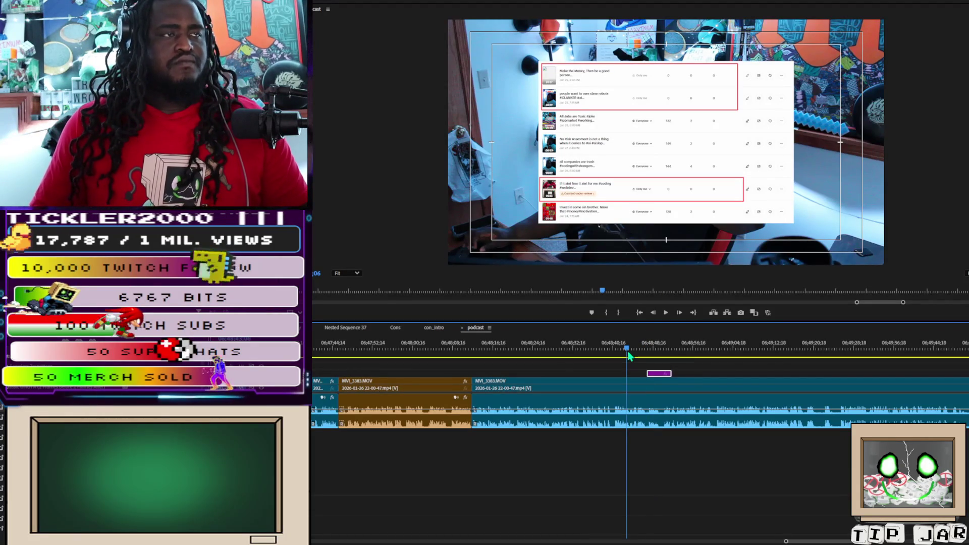
pyautogui.press('space')
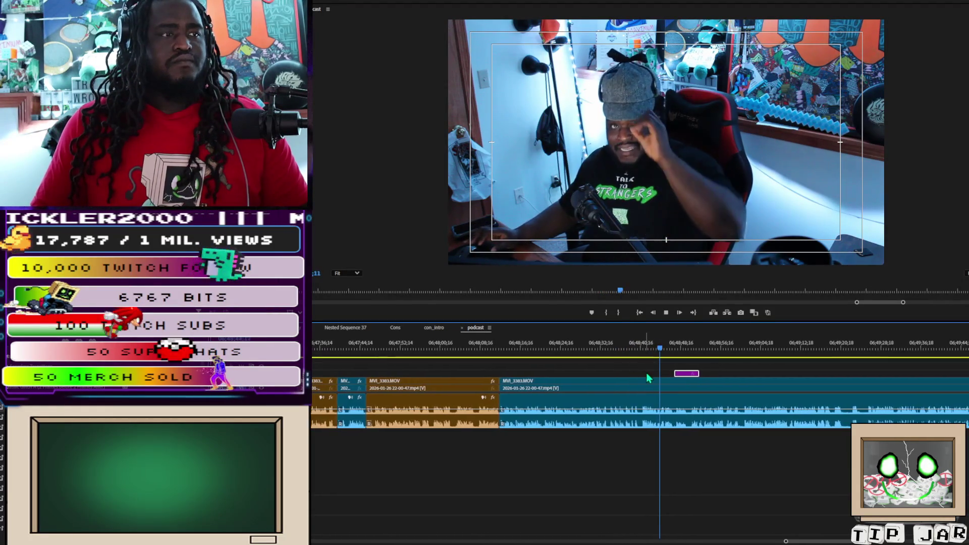
pyautogui.press('space')
pyautogui.moveTo(677, 376); pyautogui.dragTo(667, 376)
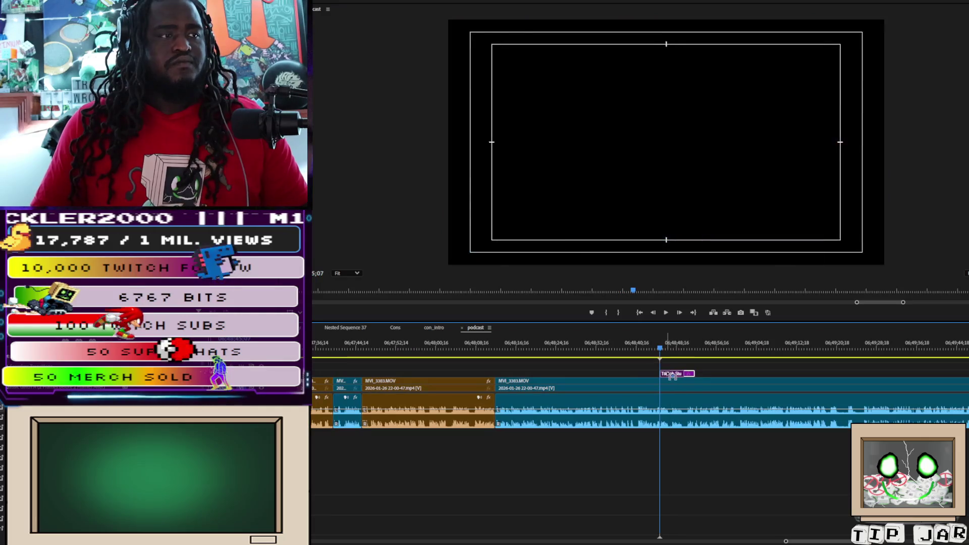
pyautogui.press('space')
pyautogui.press('space')
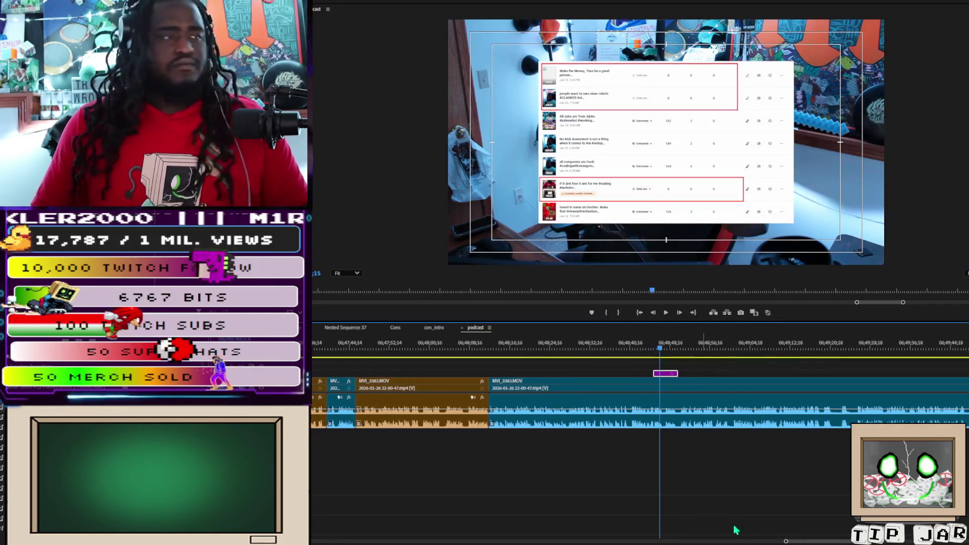
pyautogui.scroll(5, 380, 485)
pyautogui.scroll(3, 404, 471)
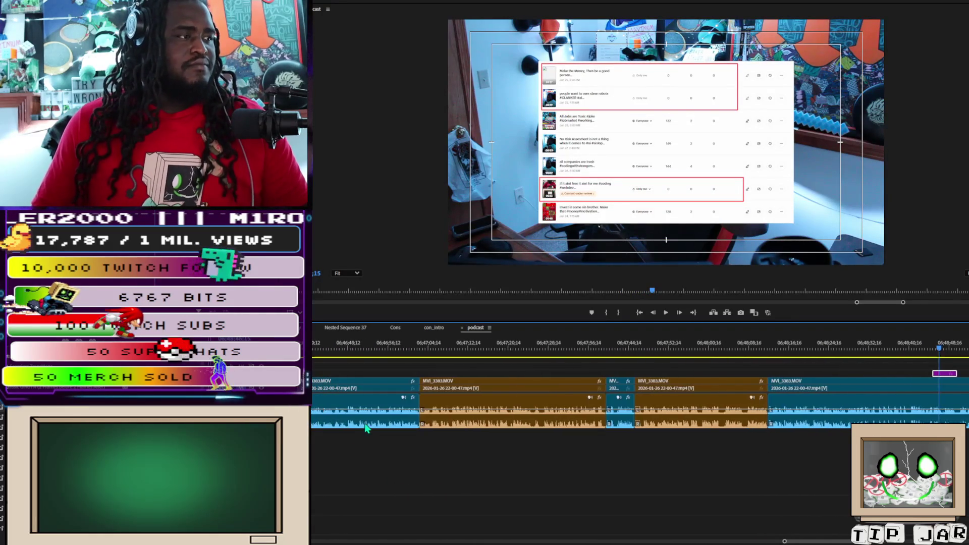
pyautogui.moveTo(787, 542); pyautogui.dragTo(732, 537)
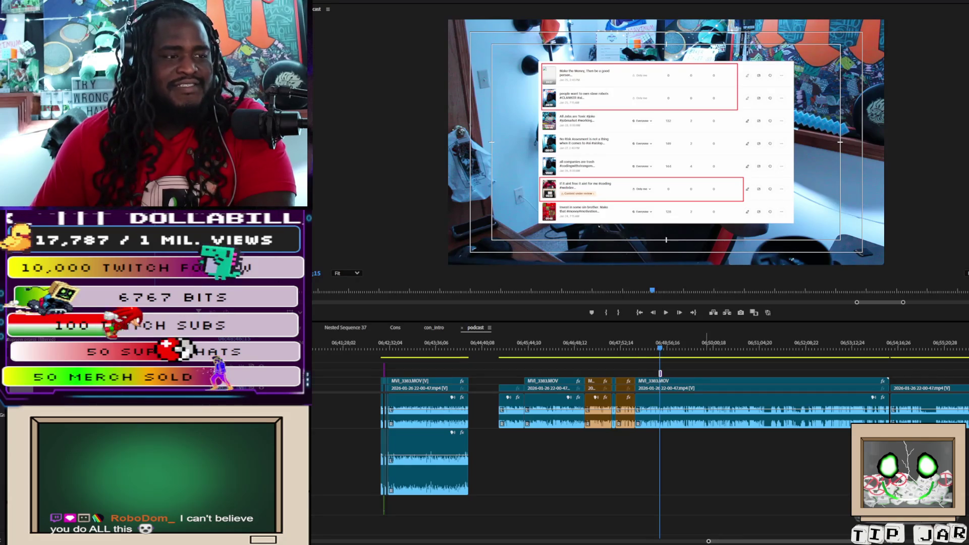
# - Add the audio clip to an empty lower audio track near the playhead
pyautogui.scroll(6, 790, 540)
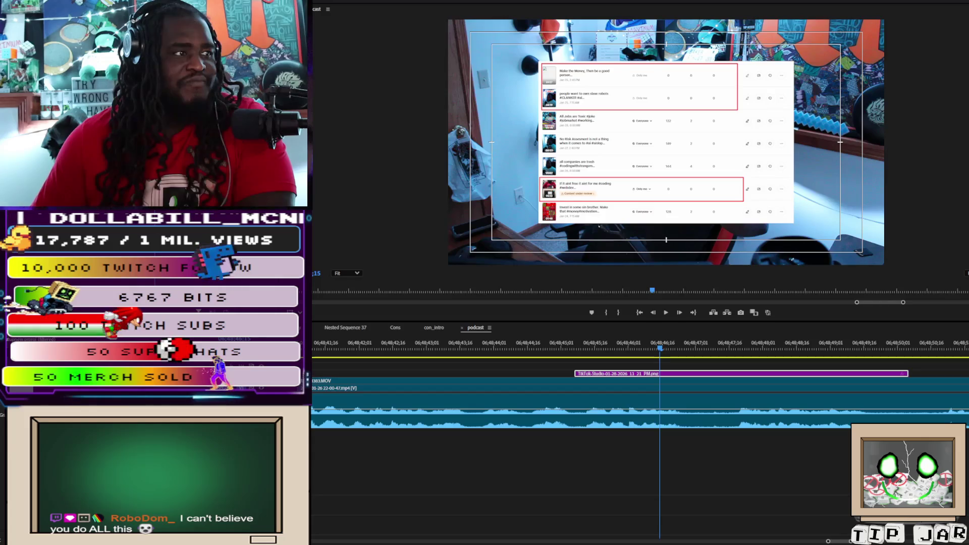
pyautogui.moveTo(968, 455); pyautogui.dragTo(568, 444)
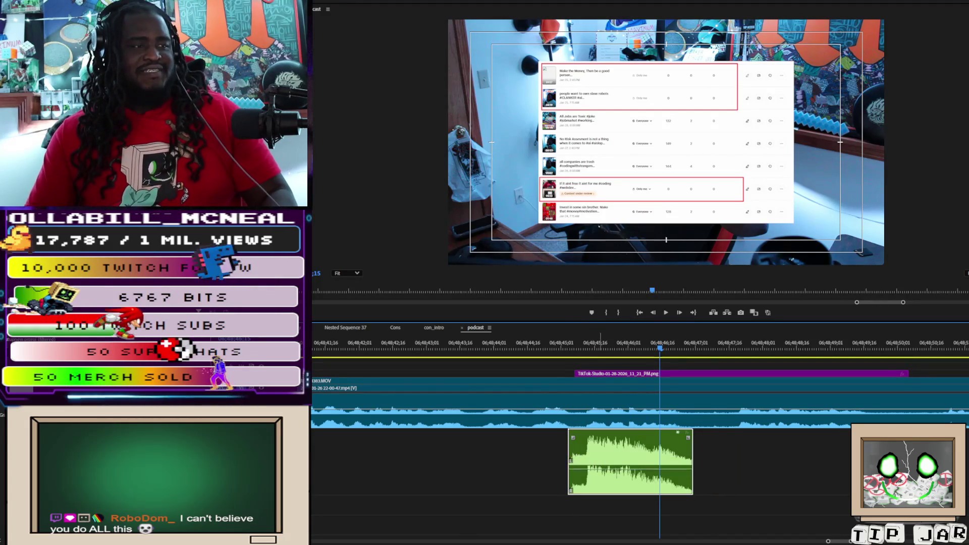
pyautogui.moveTo(602, 458); pyautogui.dragTo(609, 457)
# - Slide the audio clip later, then earlier, until it lines up under the screenshot overlay
pyautogui.click(564, 339)
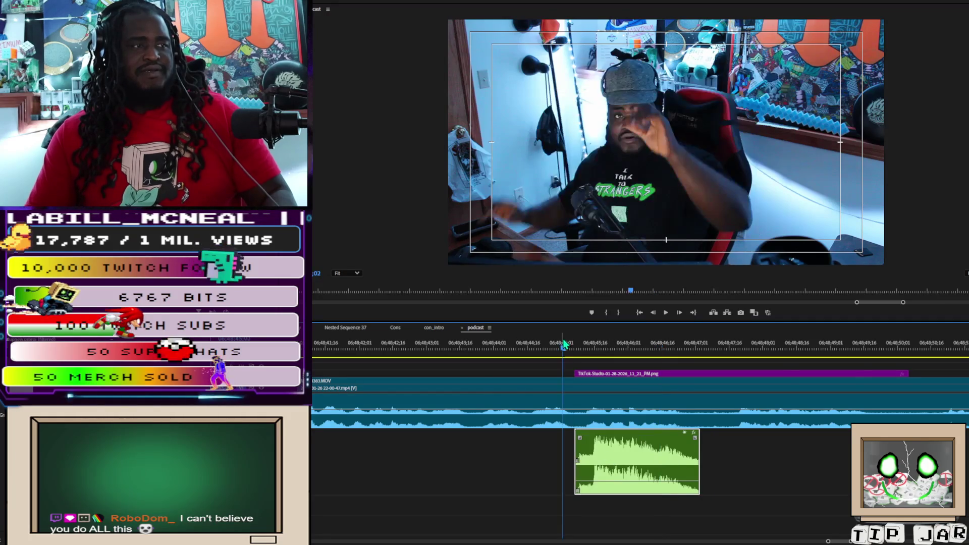
pyautogui.press('space')
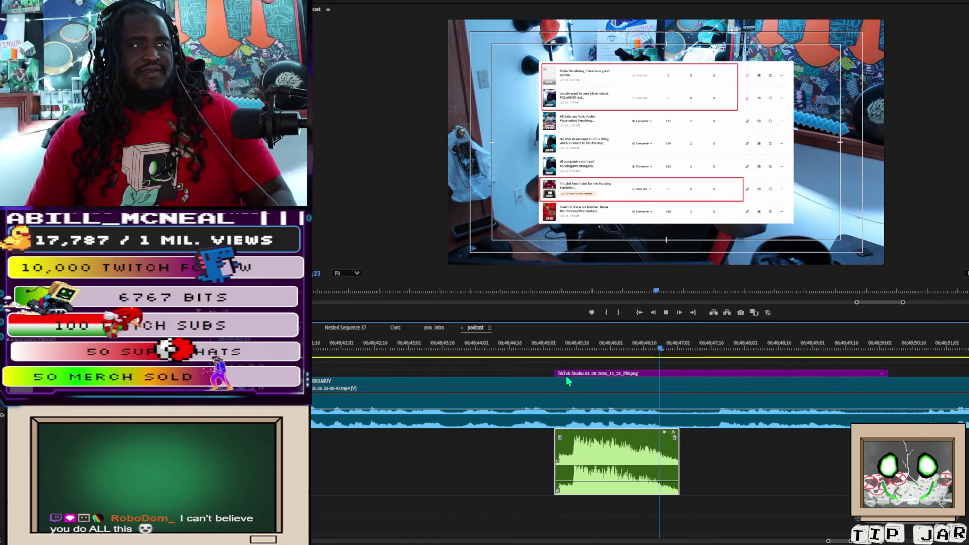
pyautogui.press('space')
pyautogui.moveTo(560, 460)
pyautogui.mouseDown()
pyautogui.moveTo(744, 476)
pyautogui.moveTo(687, 481)
pyautogui.mouseUp()
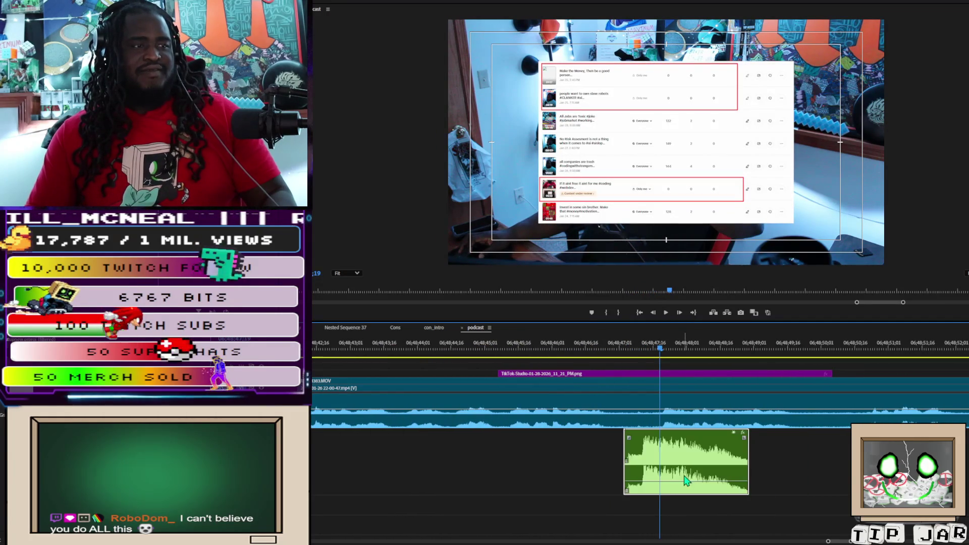
pyautogui.press('space')
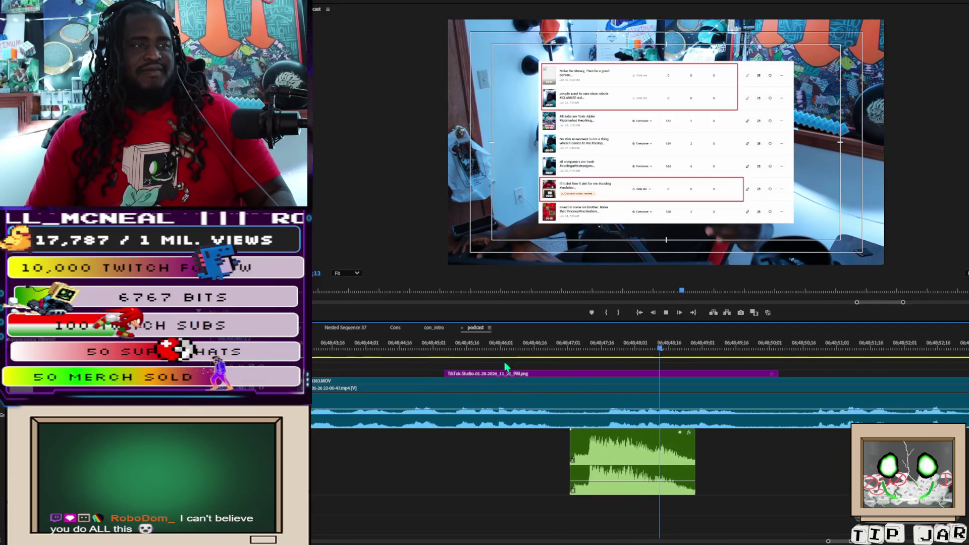
pyautogui.press('space')
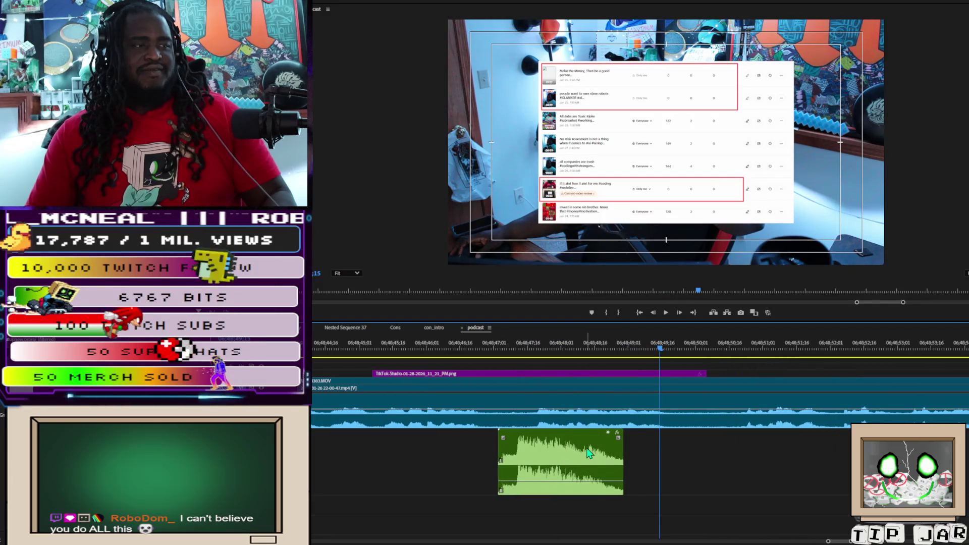
pyautogui.moveTo(550, 447); pyautogui.dragTo(511, 422)
pyautogui.press('space')
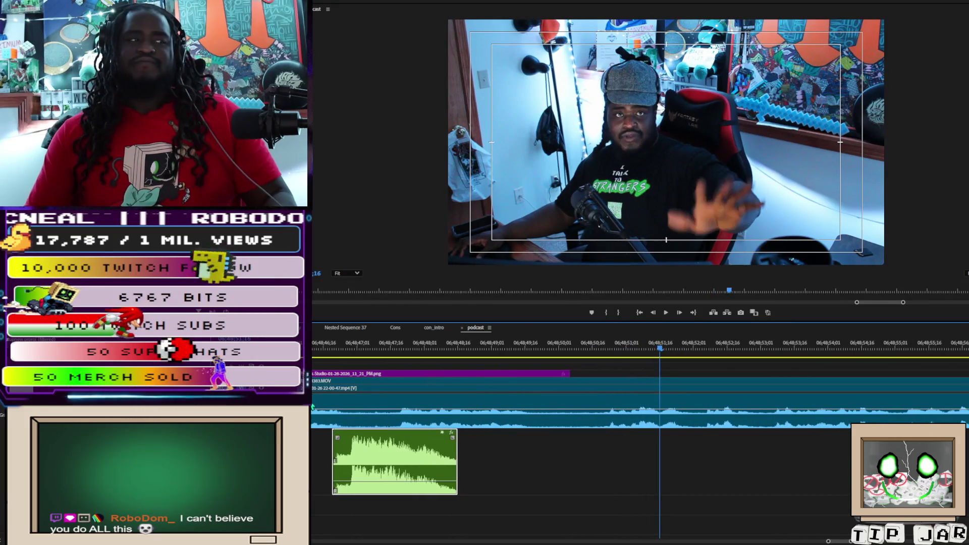
# - Review playback from the screenshot overlay onward with the timeline zoomed out
pyautogui.press('space')
pyautogui.click(356, 346)
pyautogui.press('space')
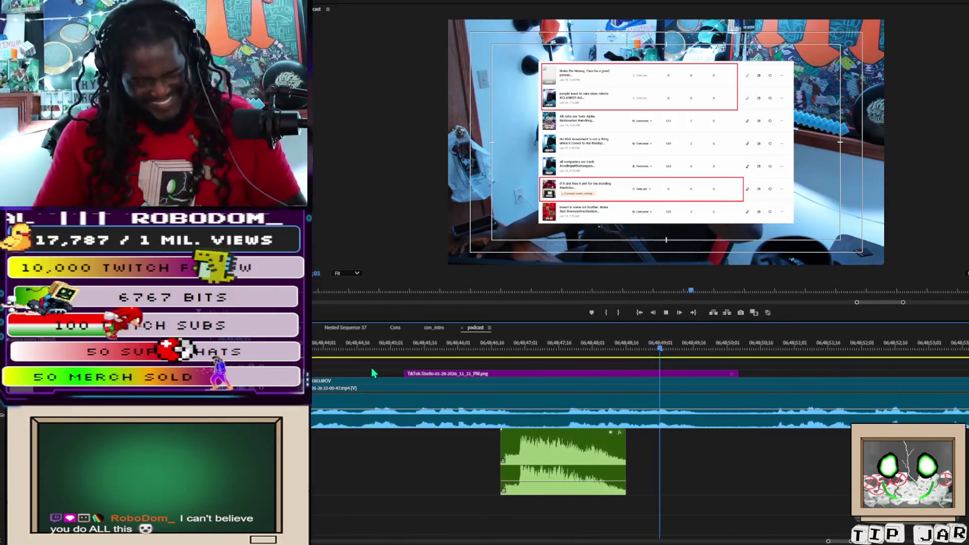
pyautogui.press('space')
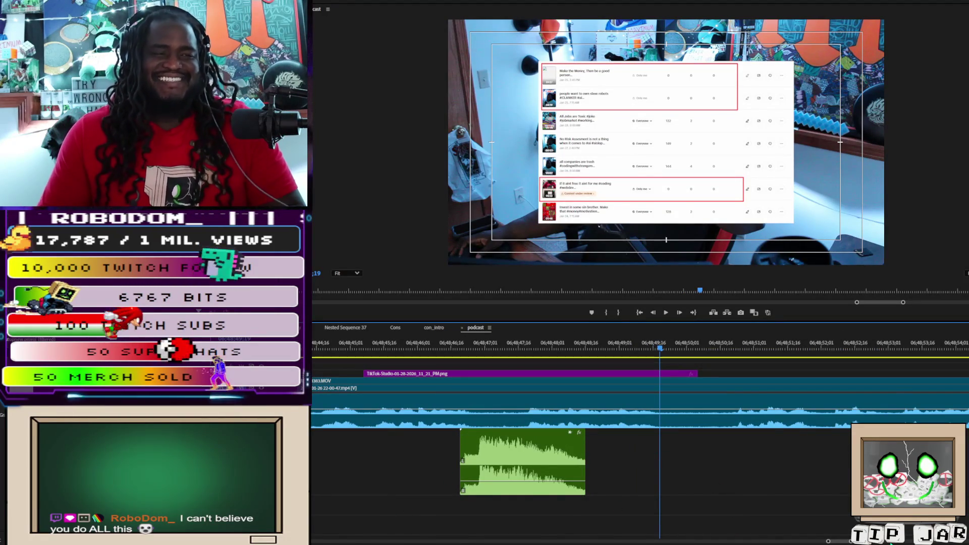
pyautogui.moveTo(849, 541); pyautogui.dragTo(853, 541)
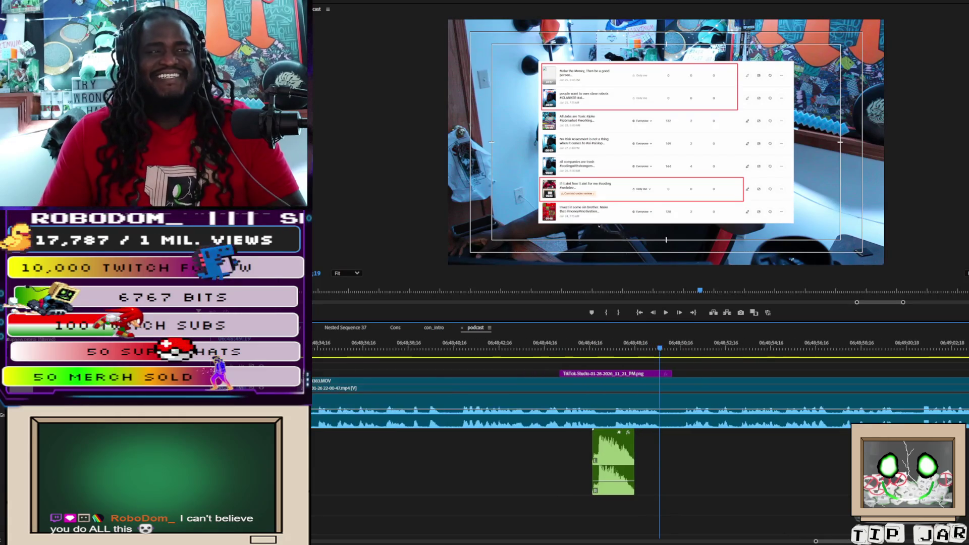
pyautogui.press('space')
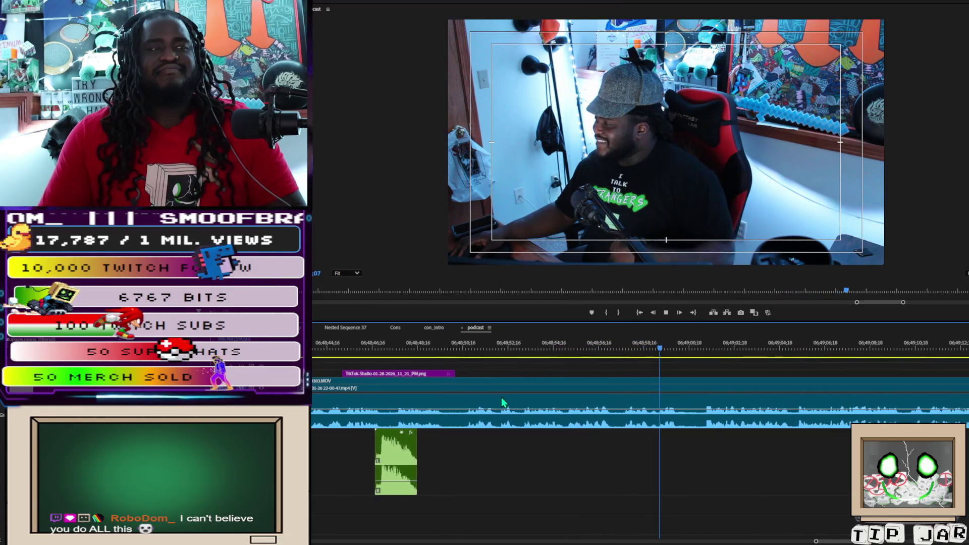
pyautogui.press('space')
# - Razor-cut the camera clip at both ends of the unwanted section near 06:49 and select it
pyautogui.press('c')
pyautogui.click(659, 409)
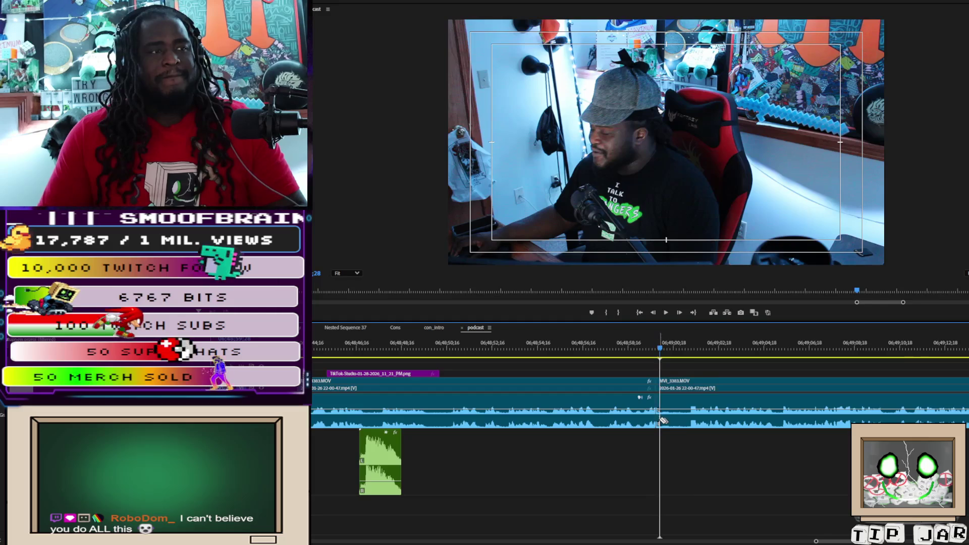
pyautogui.hotkey('ctrl', 'z')
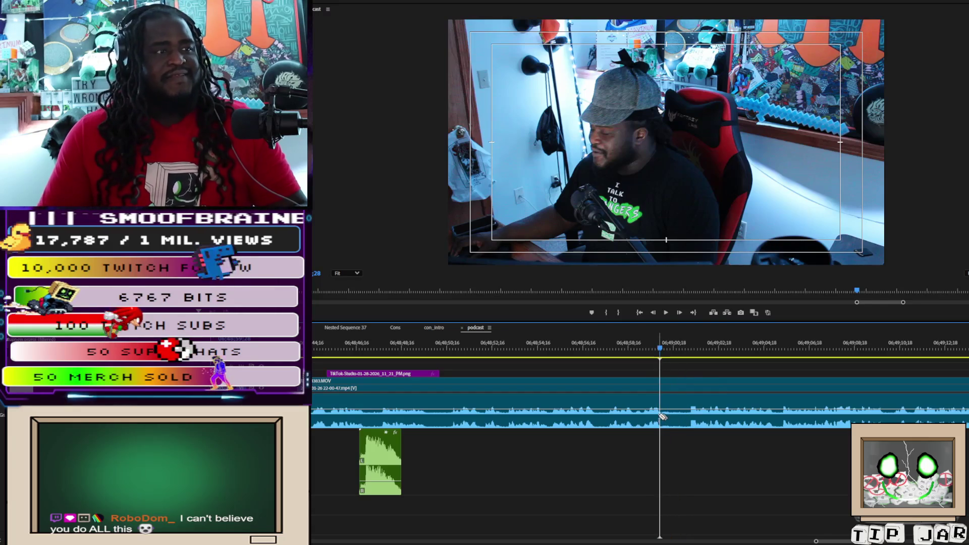
pyautogui.click(659, 415)
pyautogui.click(690, 414)
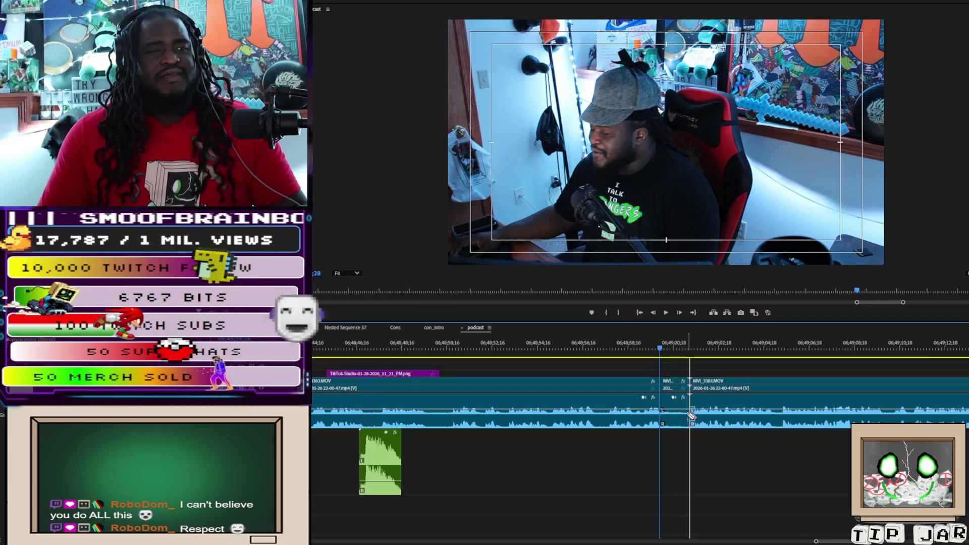
pyautogui.press('v')
pyautogui.click(672, 407)
# - Jump to the sequence end, readjust the timeline zoom, and move the playhead back toward the cut
pyautogui.press('End')
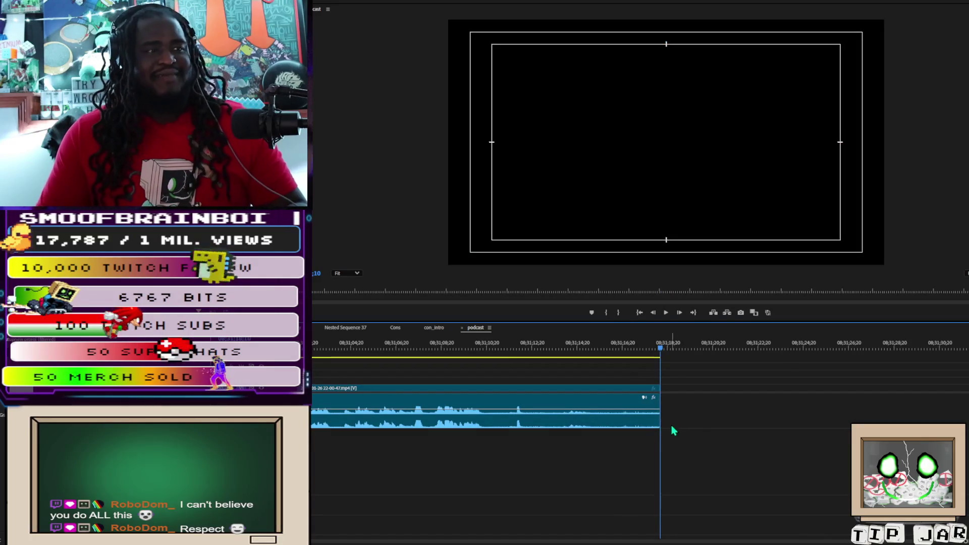
pyautogui.moveTo(808, 536)
pyautogui.mouseDown()
pyautogui.moveTo(493, 510)
pyautogui.moveTo(657, 542)
pyautogui.moveTo(964, 542)
pyautogui.mouseUp()
pyautogui.moveTo(314, 541); pyautogui.dragTo(554, 542)
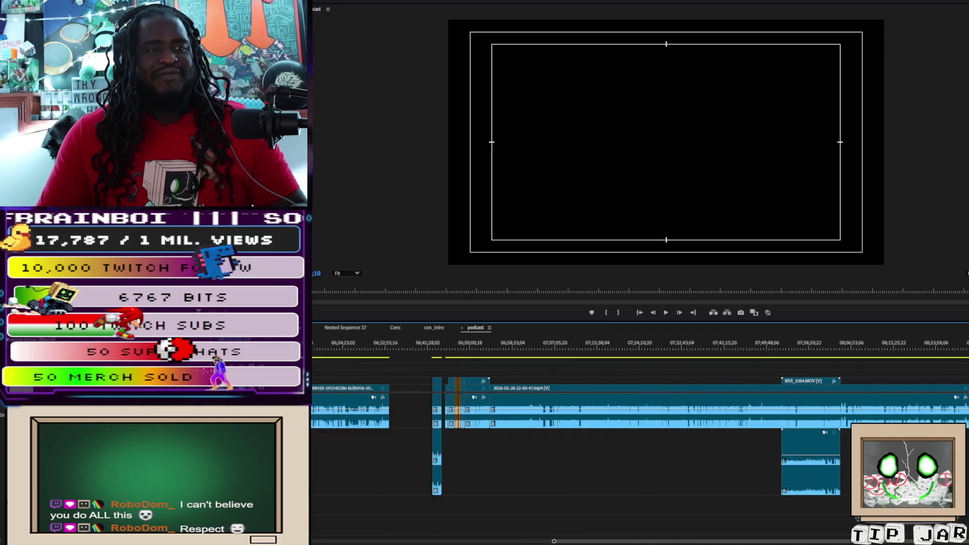
pyautogui.moveTo(511, 361); pyautogui.dragTo(464, 360)
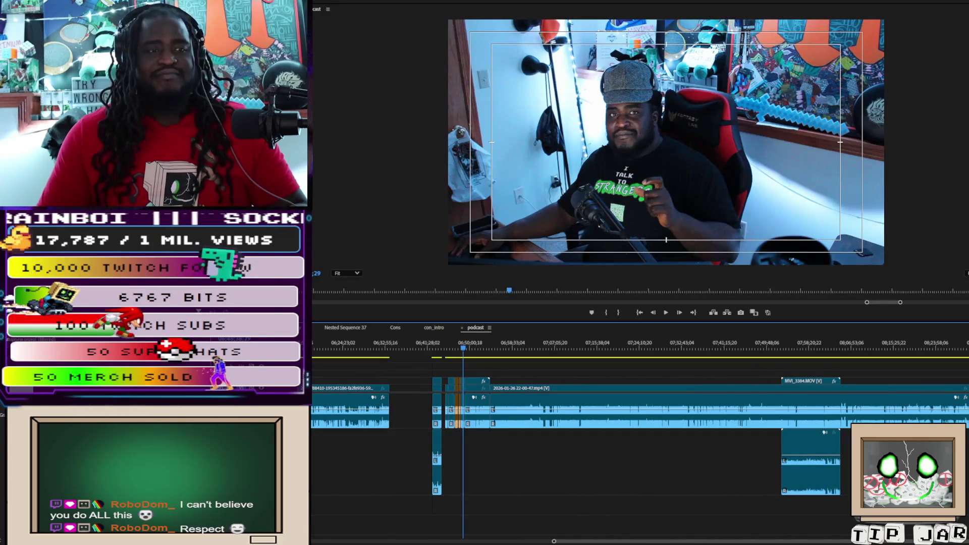
# - Zoom in, delete the isolated section, and ripple-delete the gap it left
pyautogui.press('=')
pyautogui.press('=')
pyautogui.press('=')
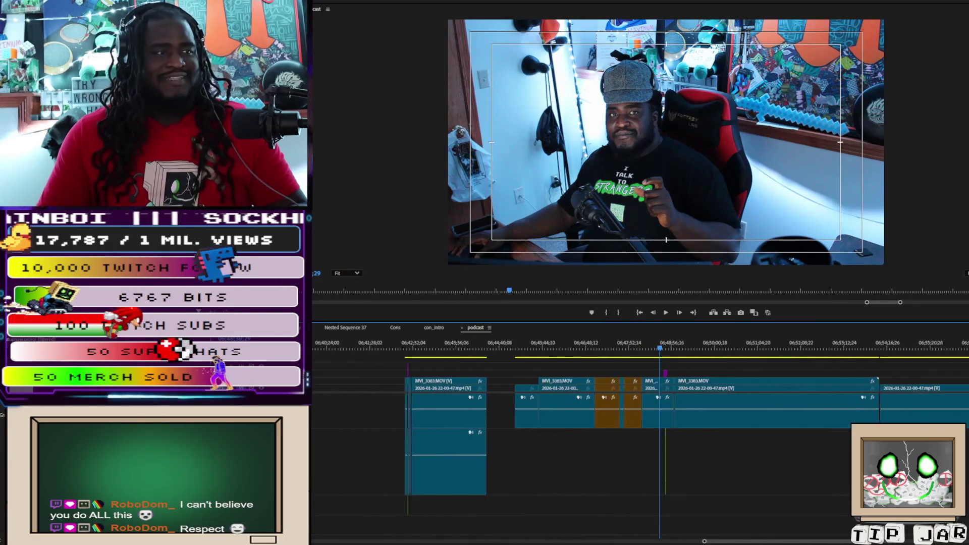
pyautogui.press('=')
pyautogui.press('=')
pyautogui.press('-')
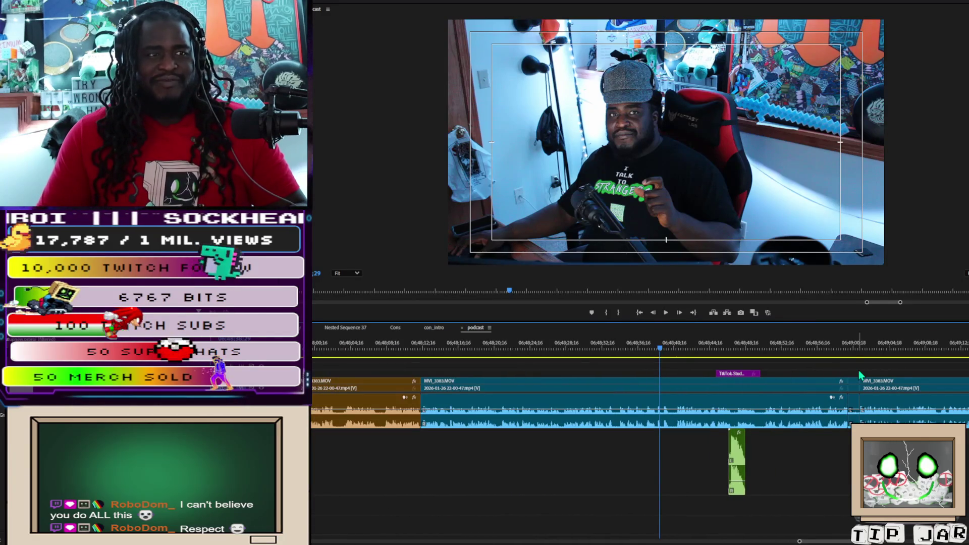
pyautogui.press('Delete')
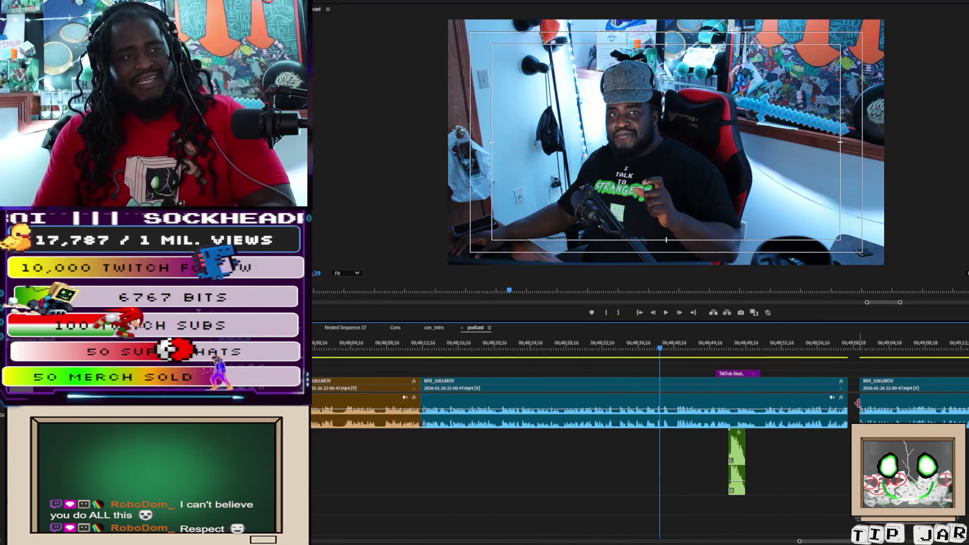
pyautogui.click(867, 399)
pyautogui.press('Delete')
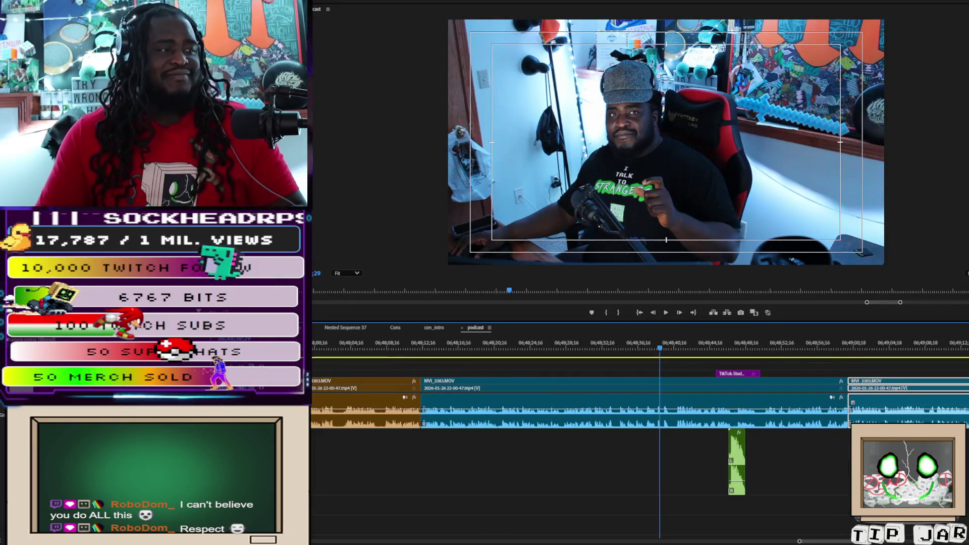
# - Play back the edited stretch from slightly earlier to check the join
pyautogui.moveTo(800, 542)
pyautogui.mouseDown()
pyautogui.moveTo(731, 537)
pyautogui.moveTo(782, 536)
pyautogui.mouseUp()
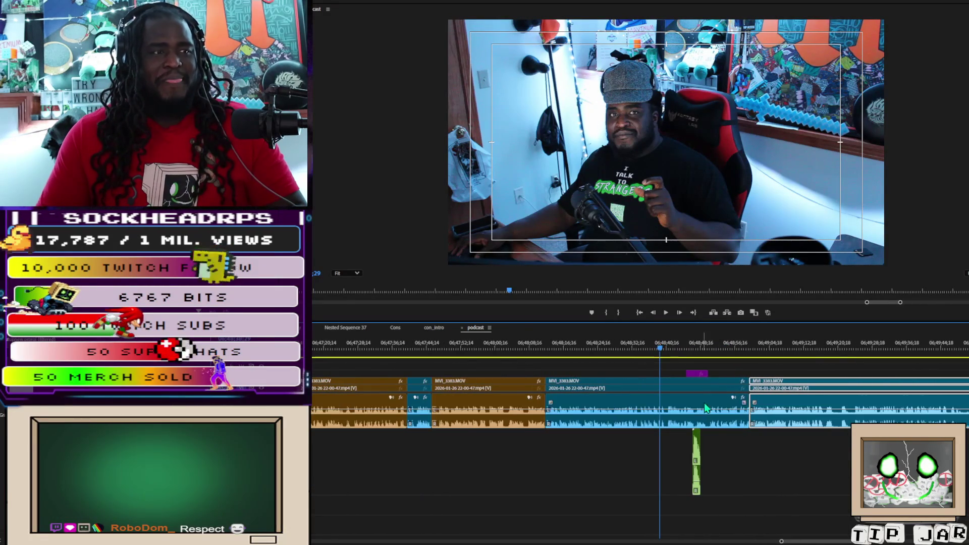
pyautogui.click(653, 345)
pyautogui.press('space')
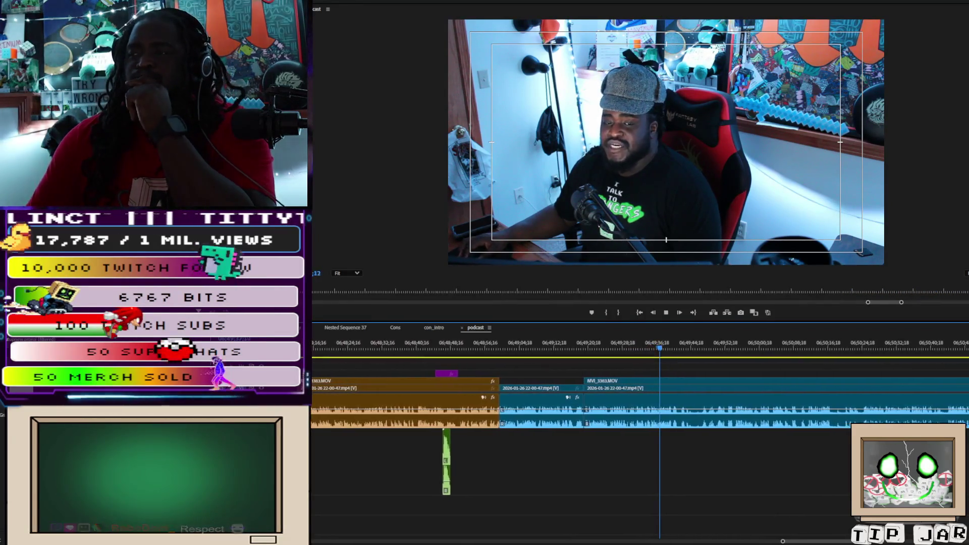
pyautogui.press('space')
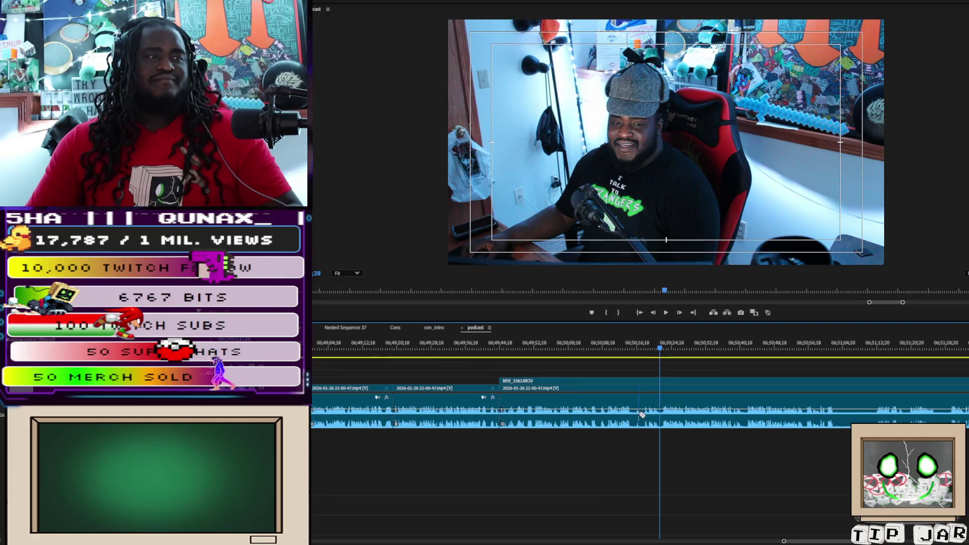
# - Razor-cut the camera clip at three points near 06:50:56 and select the short piece between
pyautogui.click(661, 416)
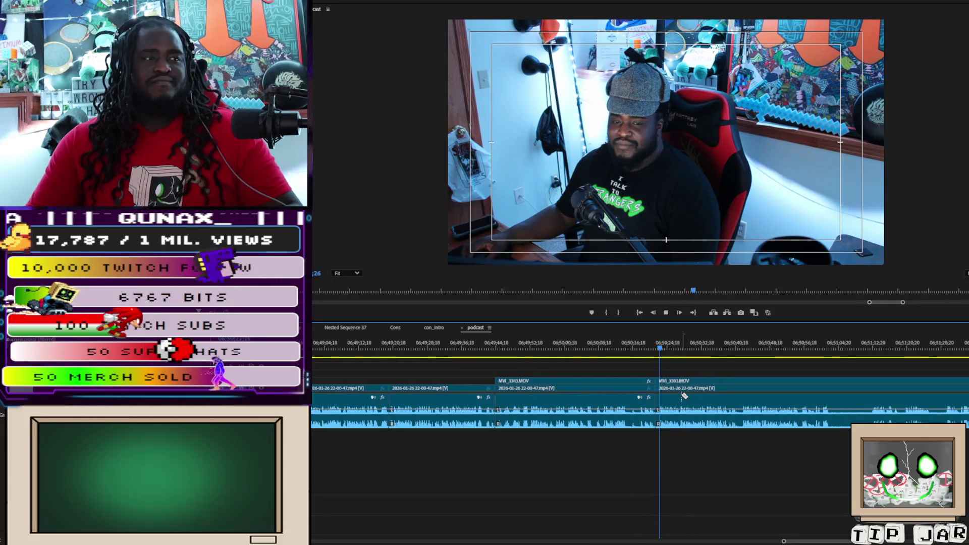
pyautogui.click(821, 422)
pyautogui.click(856, 422)
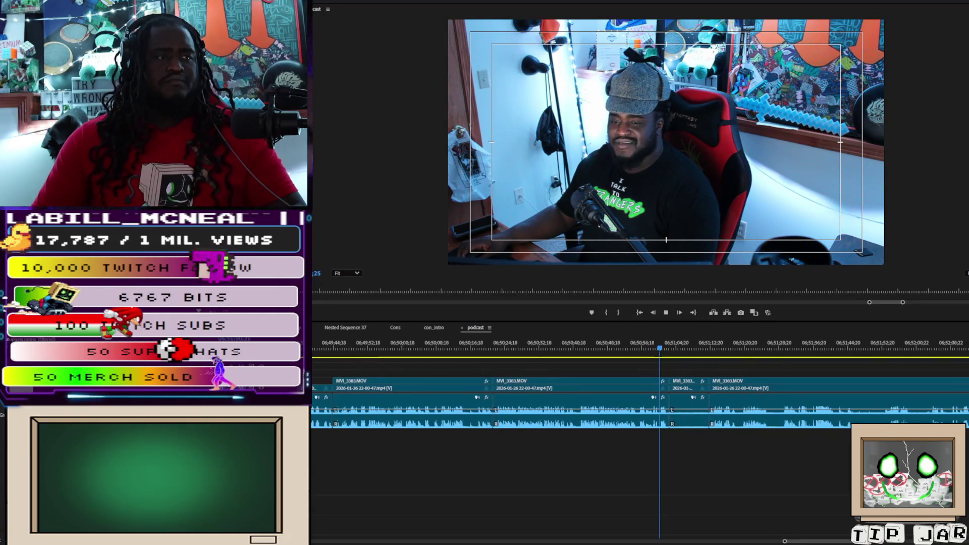
pyautogui.press('space')
pyautogui.press('c')
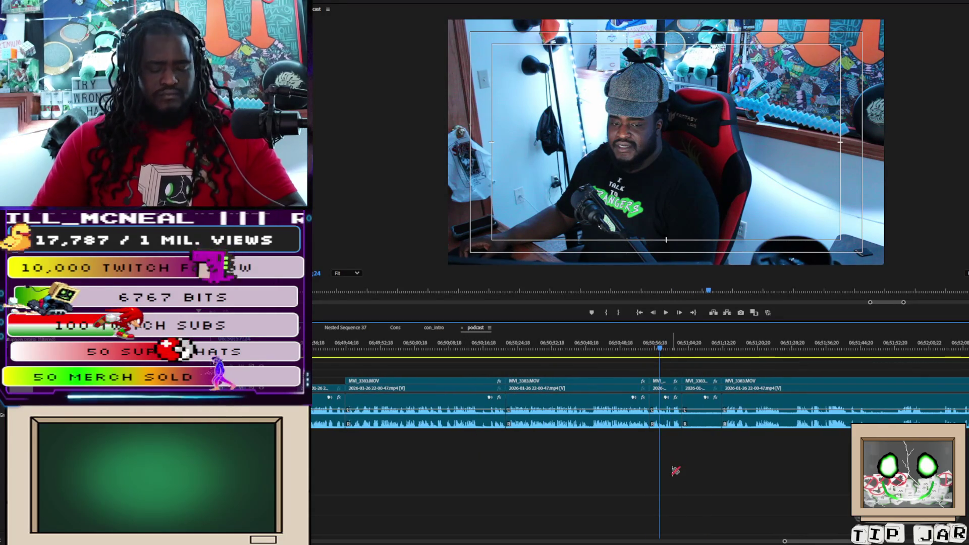
pyautogui.click(671, 382)
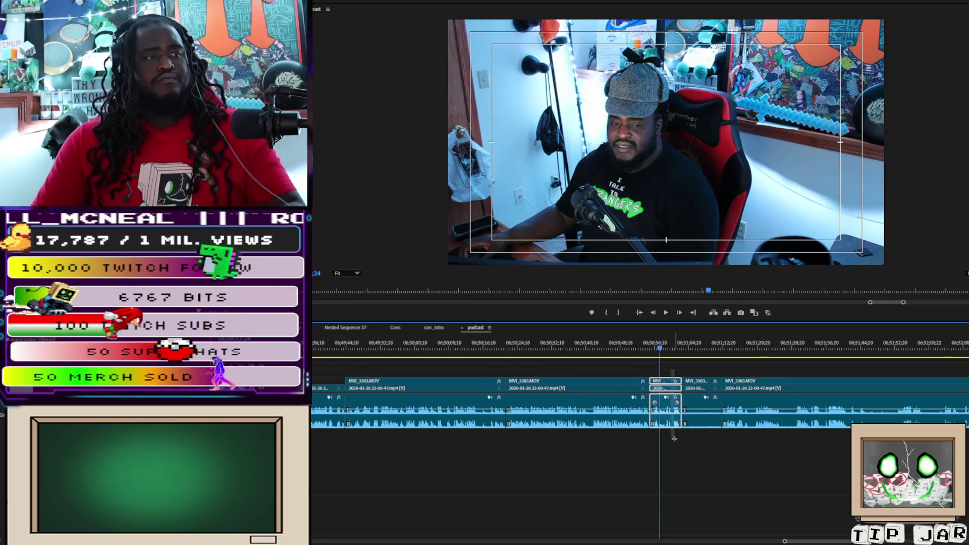
# - Delete the selected short piece and play back from earlier to review
pyautogui.press('Delete')
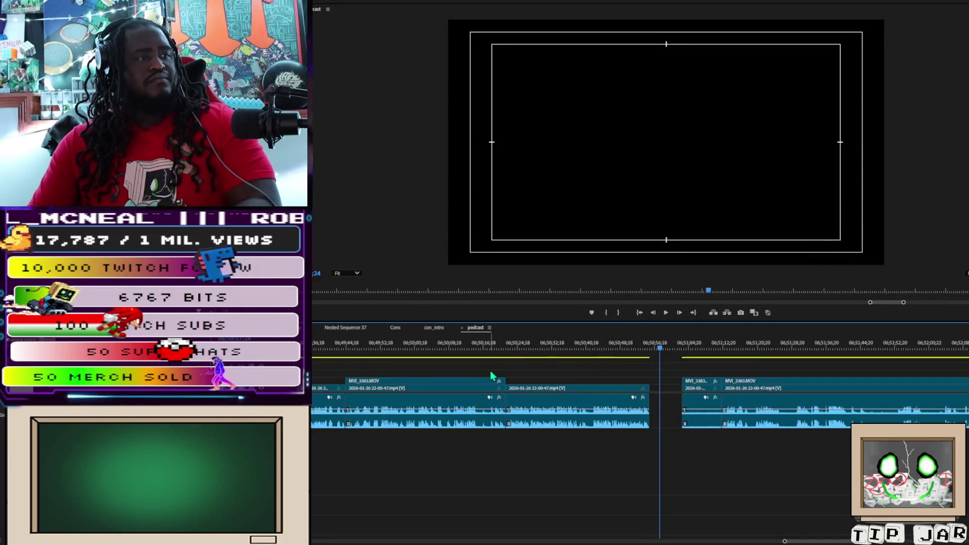
pyautogui.click(464, 344)
pyautogui.press('space')
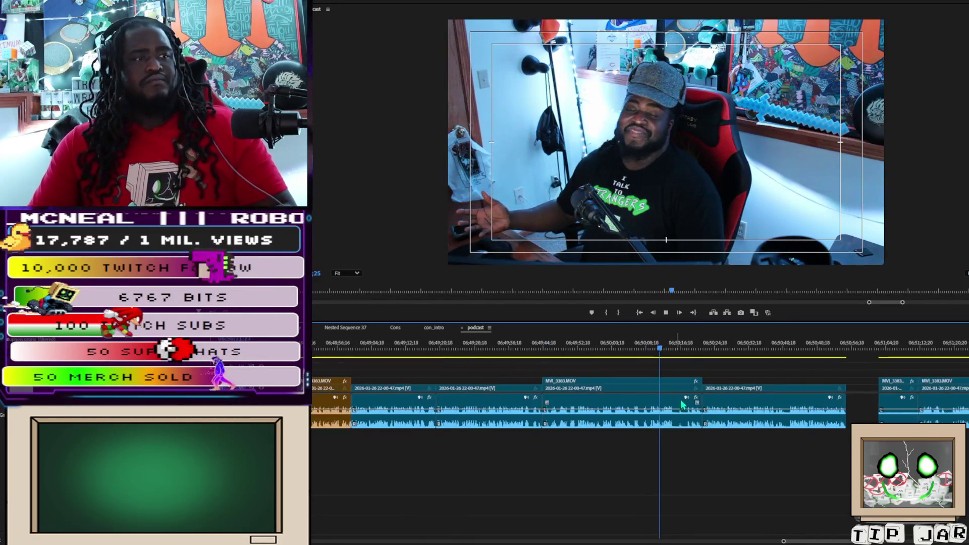
pyautogui.press('space')
# - Select and delete the remaining short piece, then replay the edit
pyautogui.click(672, 403)
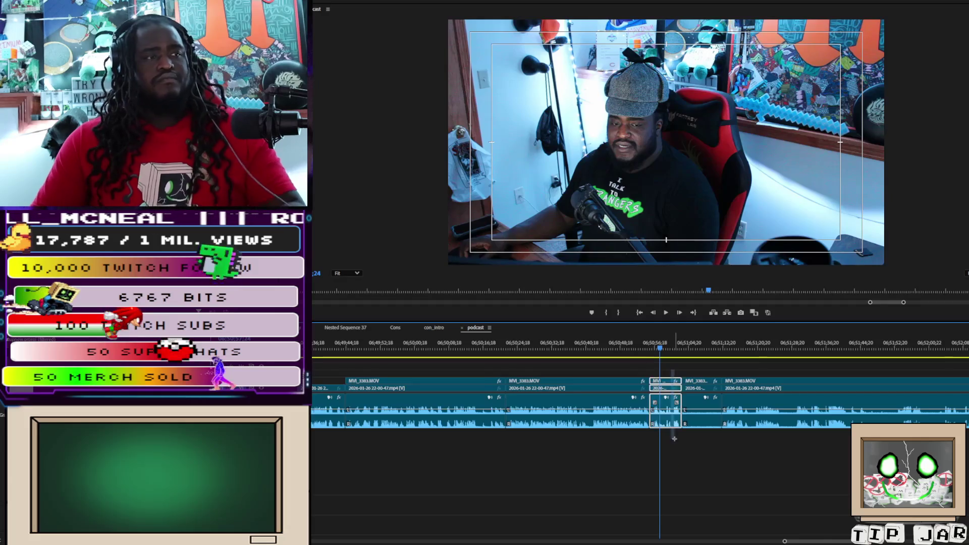
pyautogui.press('Delete')
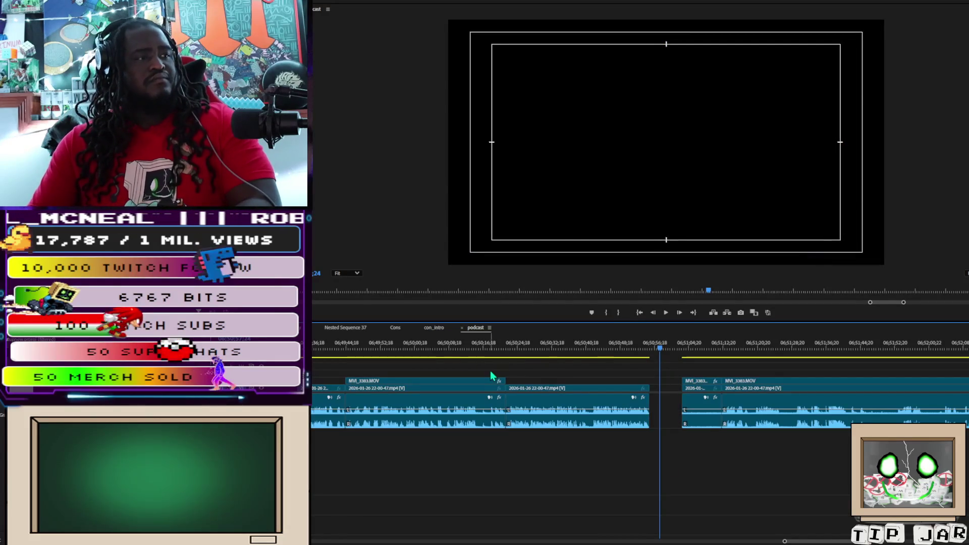
pyautogui.click(465, 344)
pyautogui.press('space')
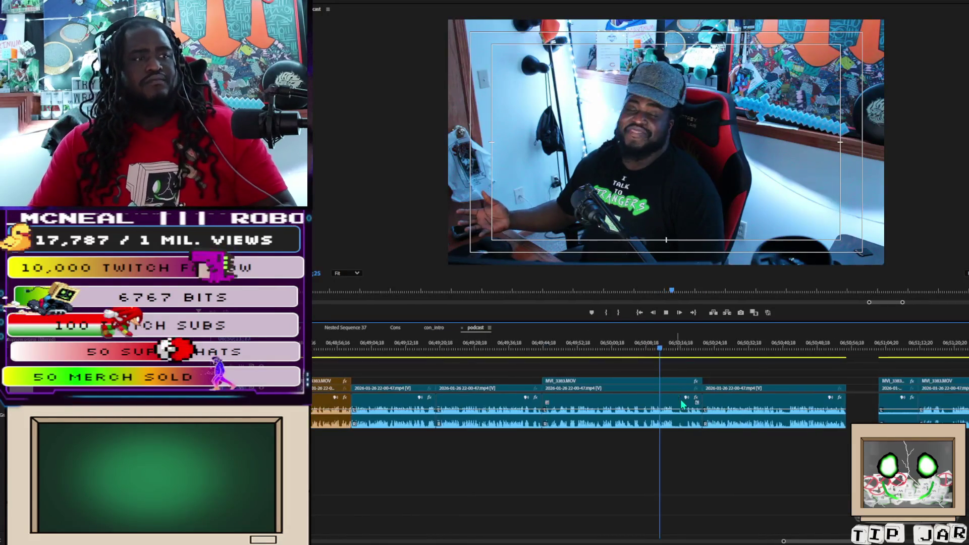
pyautogui.press('space')
# - Select the leftover gap, then jump to the sequence end and scrub back to earlier clips
pyautogui.click(864, 415)
pyautogui.press('End')
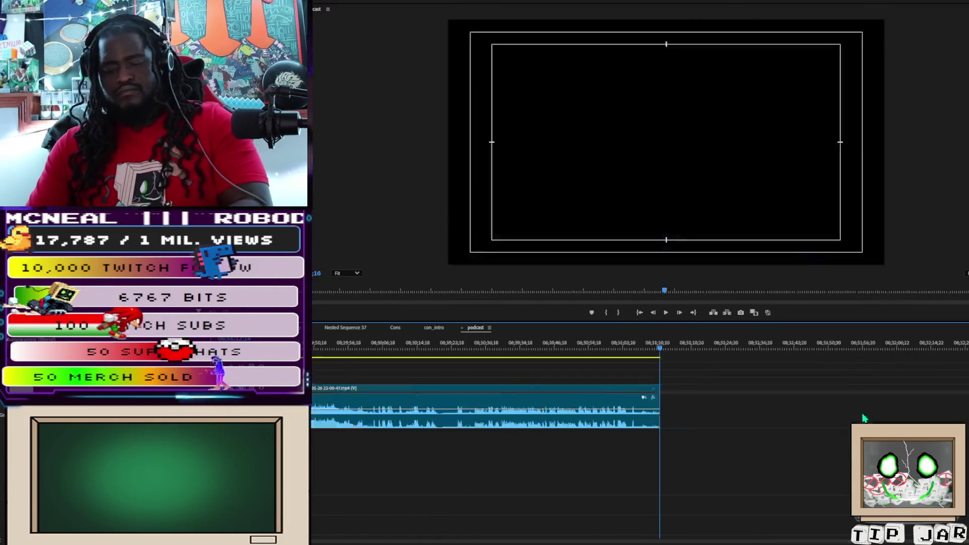
pyautogui.moveTo(666, 350)
pyautogui.mouseDown()
pyautogui.moveTo(780, 362)
pyautogui.moveTo(742, 366)
pyautogui.mouseUp()
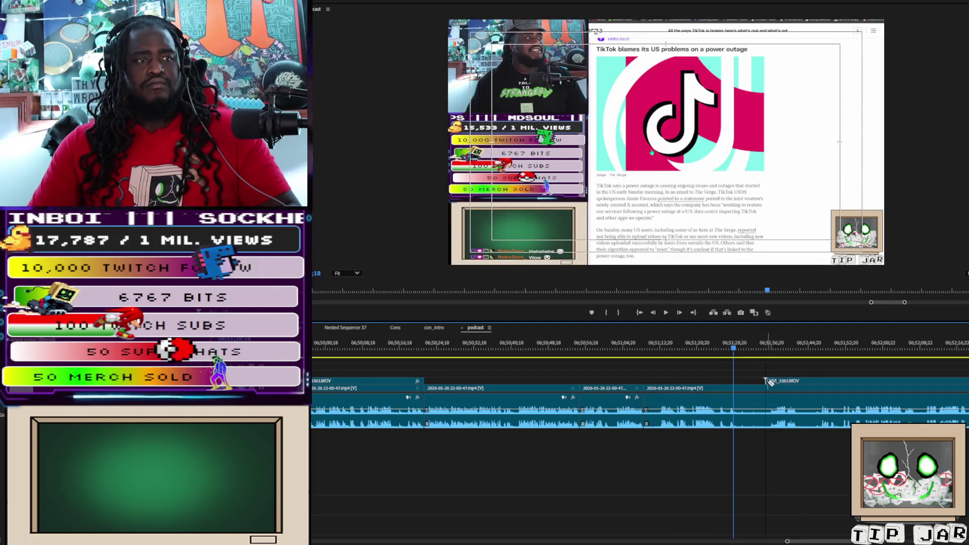
# - Ripple-delete the podcast stretch and its overlapping camera clip, then shift MVI_3383.MOV later on V2
pyautogui.click(823, 350)
pyautogui.press('space')
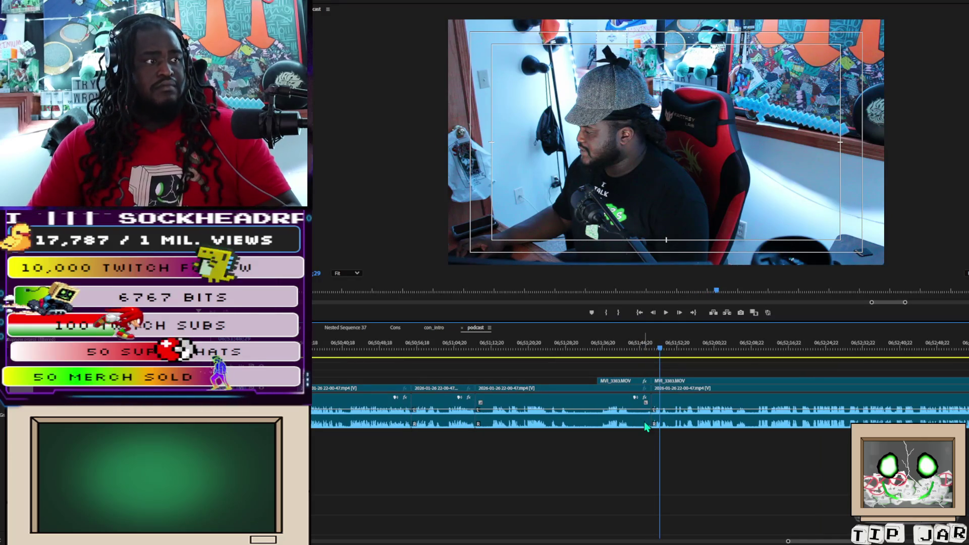
pyautogui.moveTo(601, 370); pyautogui.dragTo(613, 404)
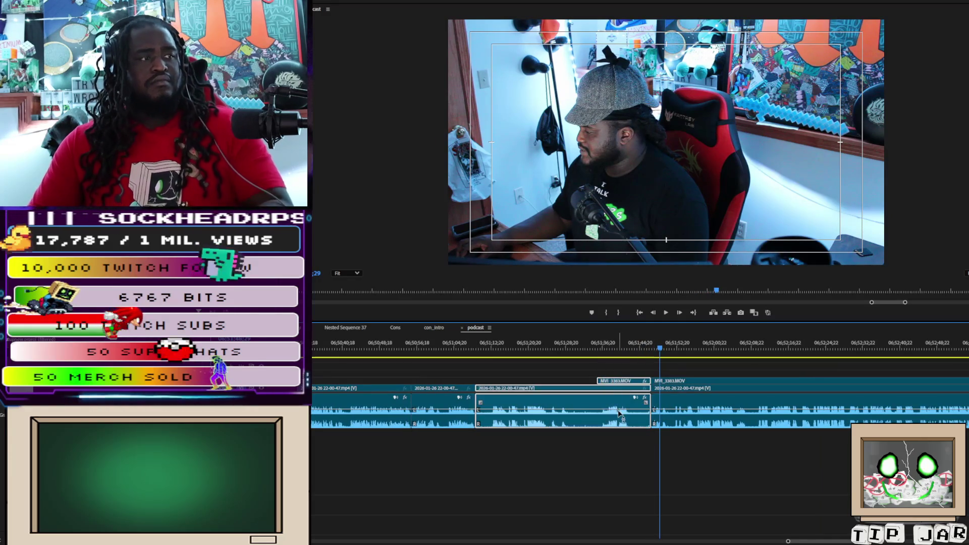
pyautogui.press('Delete')
pyautogui.click(620, 415)
pyautogui.press('Delete')
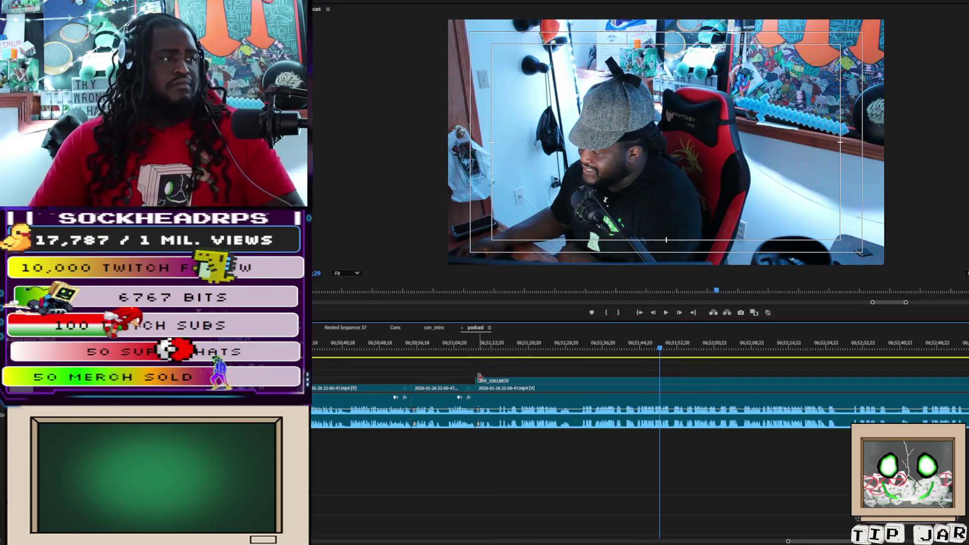
pyautogui.moveTo(495, 380); pyautogui.dragTo(701, 381)
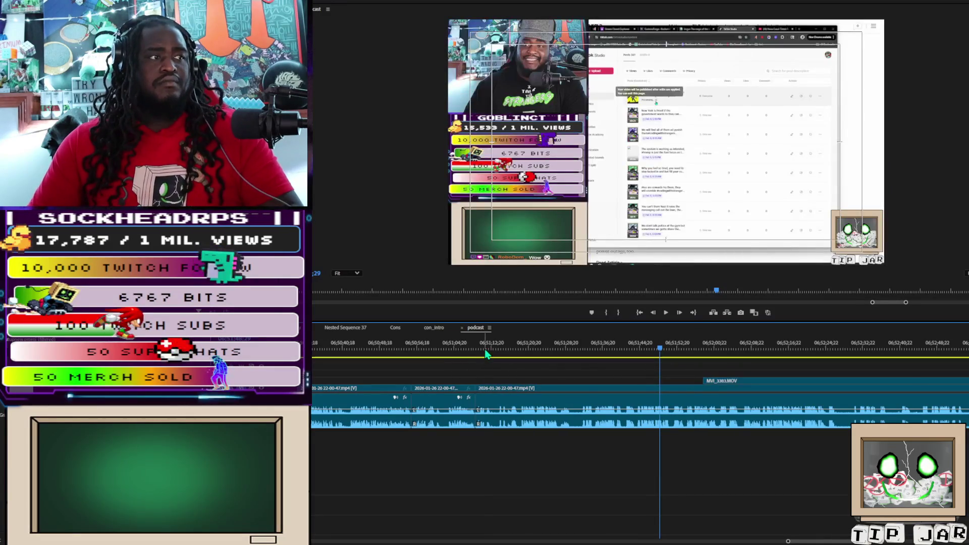
# - Delete the short unwanted section after 06:51:12, close its gap, and replay the tightened cut
pyautogui.click(484, 349)
pyautogui.press('space')
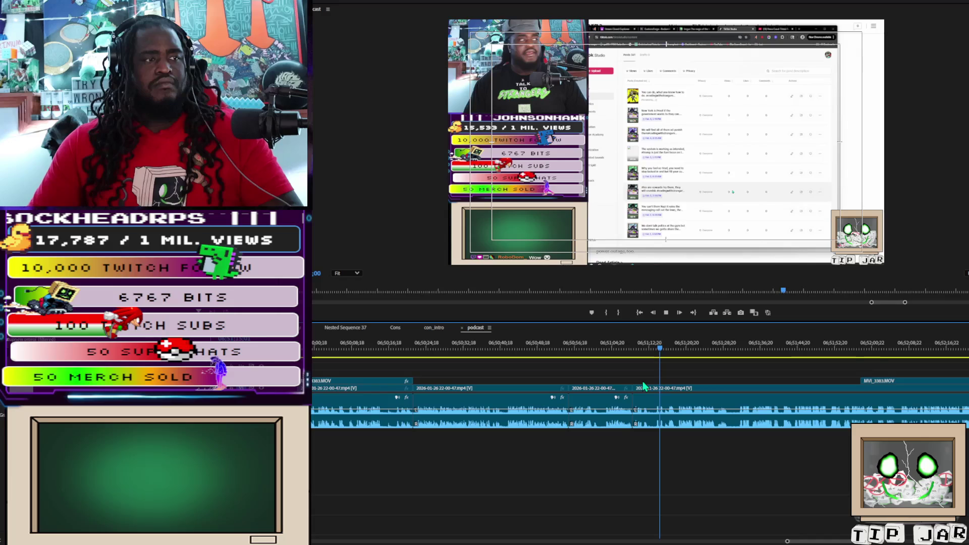
pyautogui.click(630, 413)
pyautogui.press('Delete')
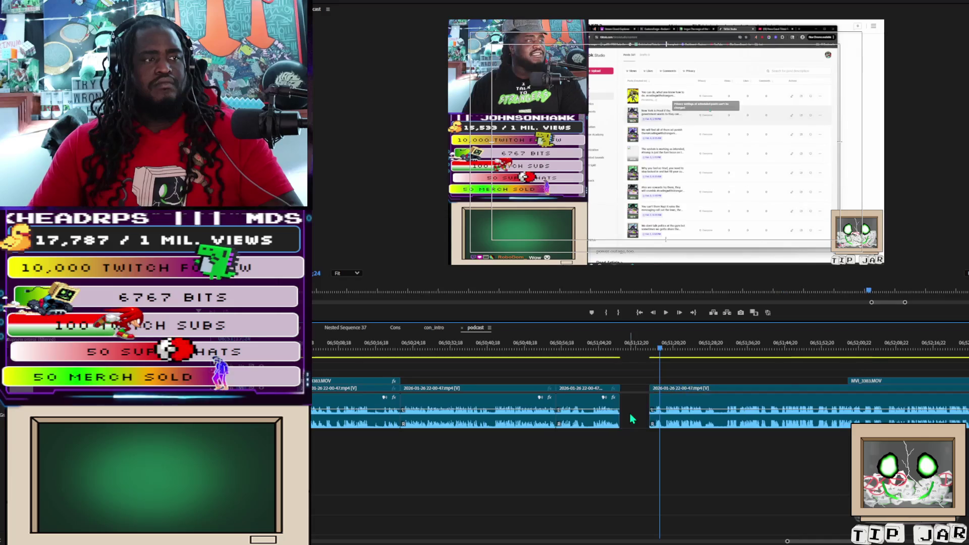
pyautogui.press('Delete')
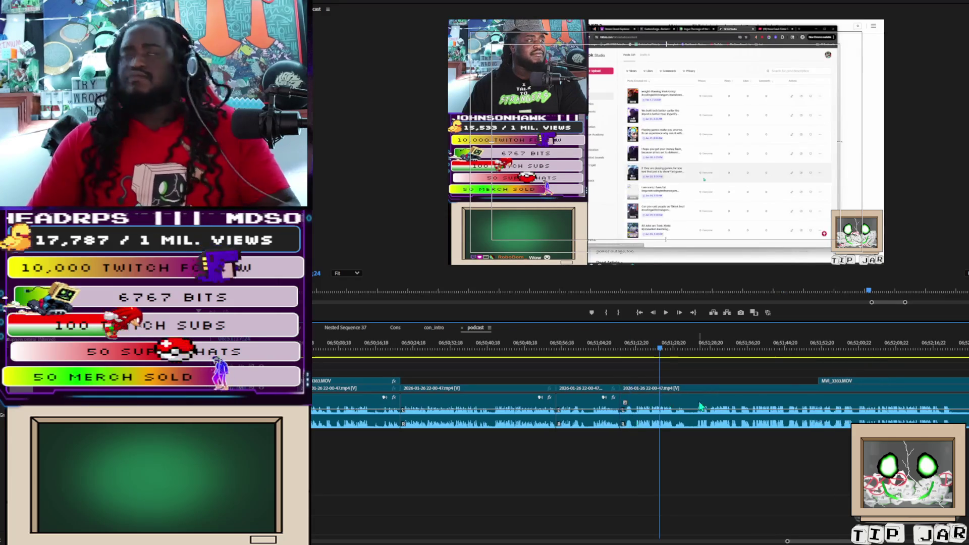
pyautogui.press('space')
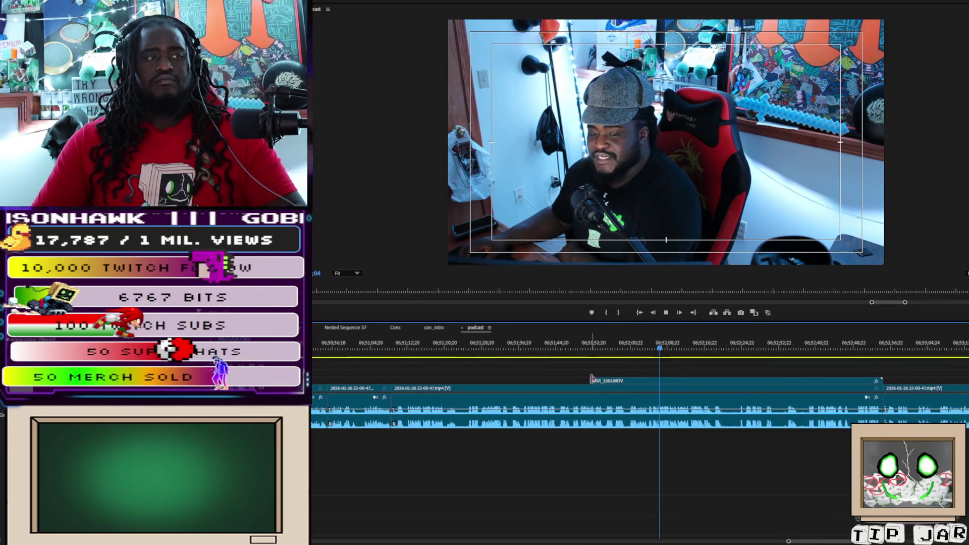
pyautogui.press('space')
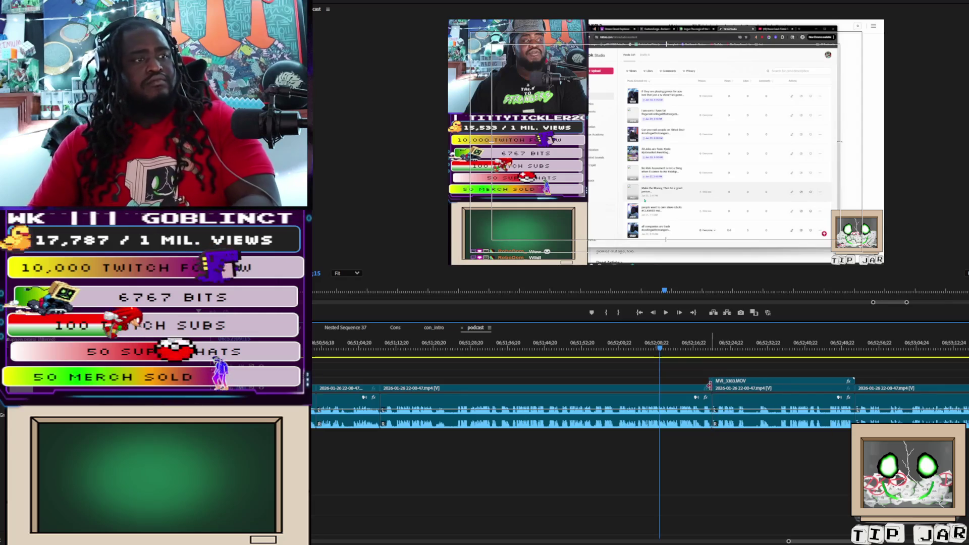
pyautogui.press('space')
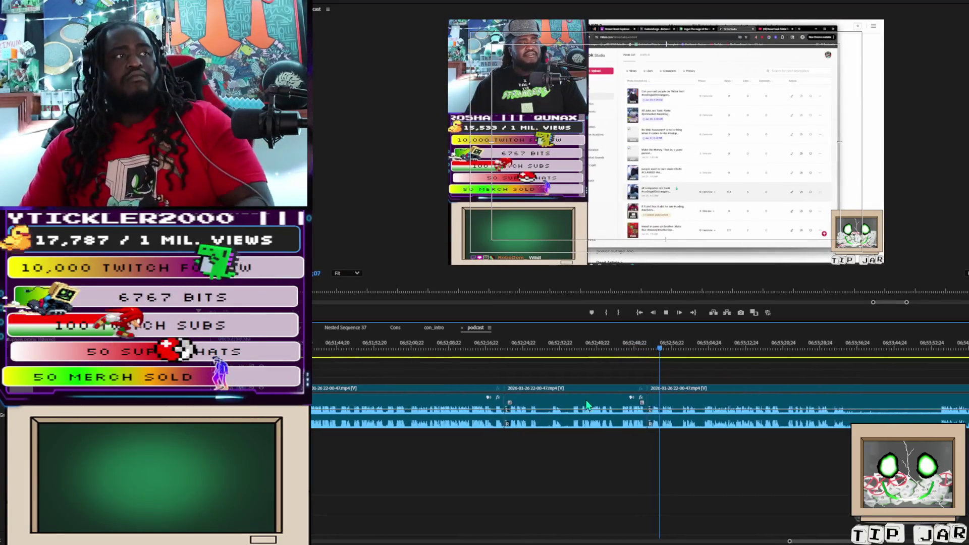
pyautogui.moveTo(790, 541)
pyautogui.mouseDown()
pyautogui.moveTo(739, 533)
pyautogui.moveTo(761, 533)
pyautogui.mouseUp()
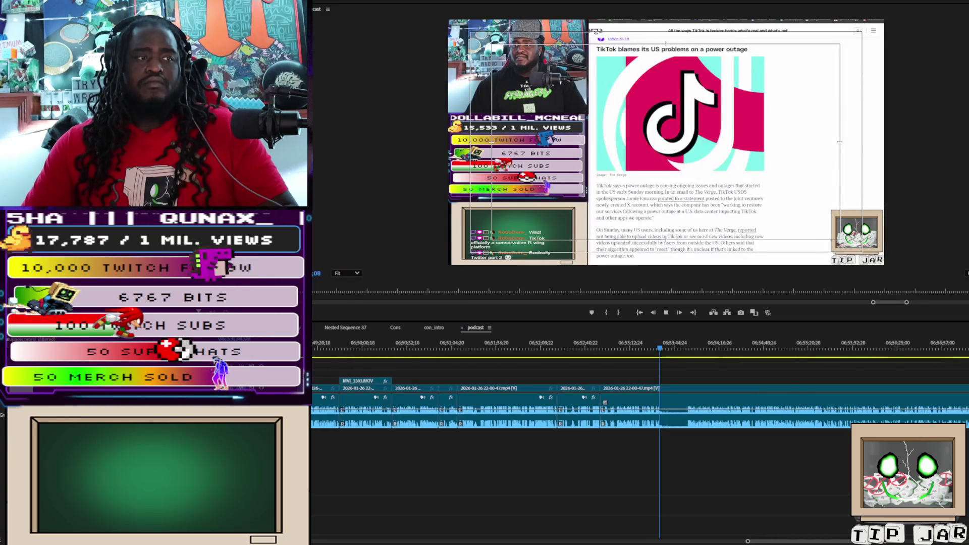
# - Close the blank stretch after 06:53:44 so the TikTok outages chart clip follows directly
pyautogui.click(643, 428)
pyautogui.press('space')
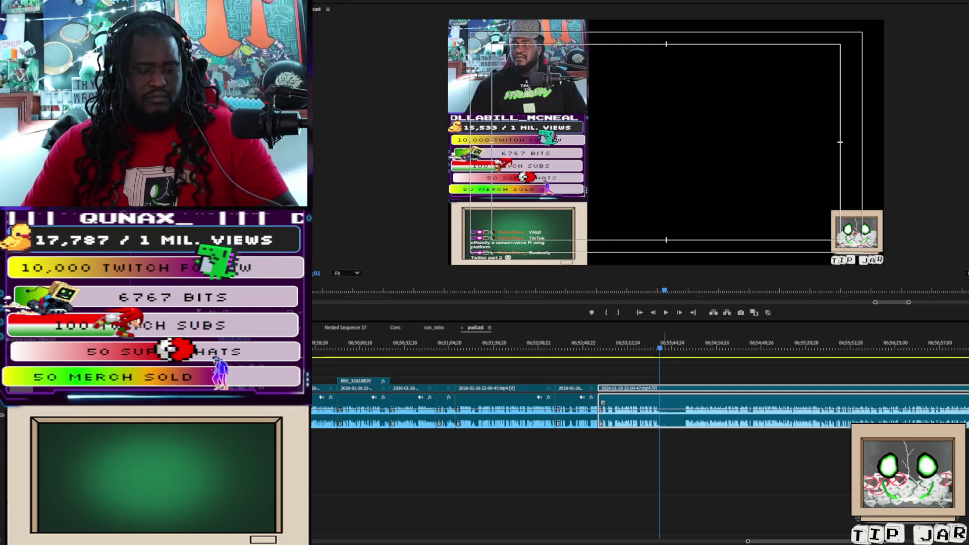
pyautogui.click(664, 471)
pyautogui.press('c')
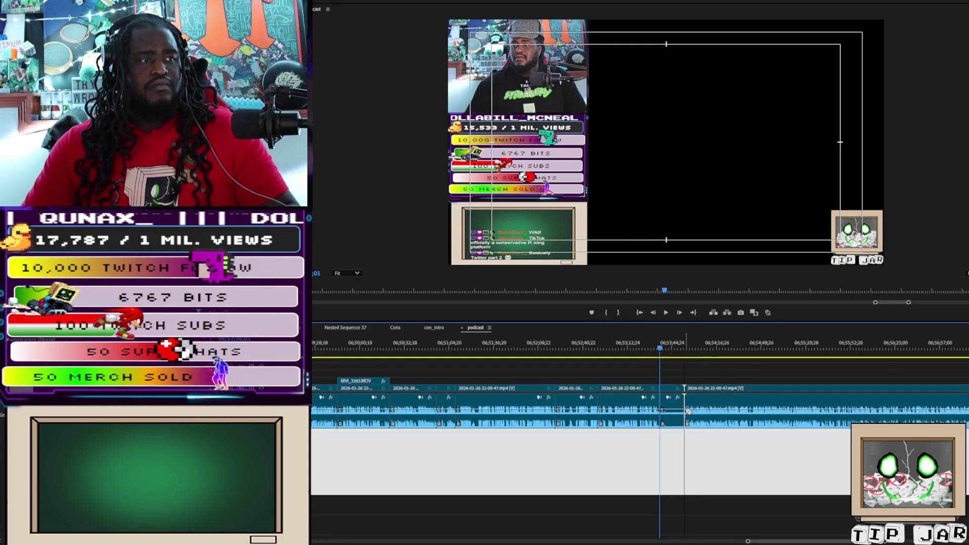
pyautogui.moveTo(714, 378)
pyautogui.mouseDown()
pyautogui.moveTo(724, 428)
pyautogui.moveTo(702, 426)
pyautogui.mouseUp()
pyautogui.press('space')
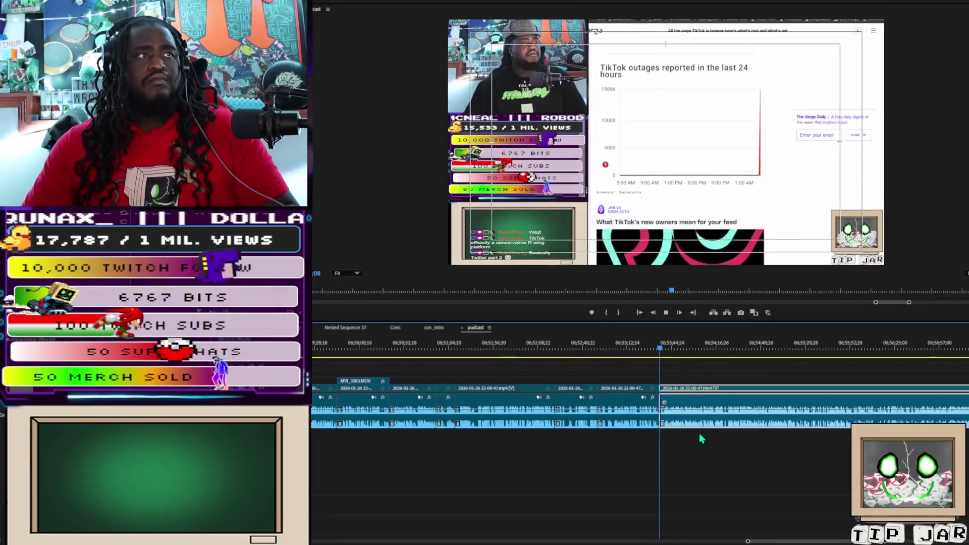
pyautogui.press('space')
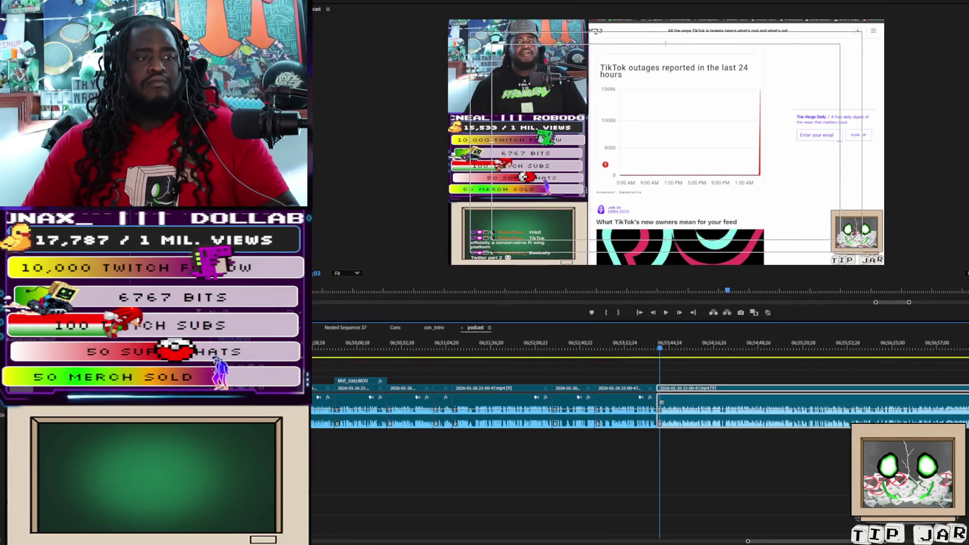
# - Trim the end of the second-to-last clip shorter and the start of the following clip later
pyautogui.scroll(4, 749, 542)
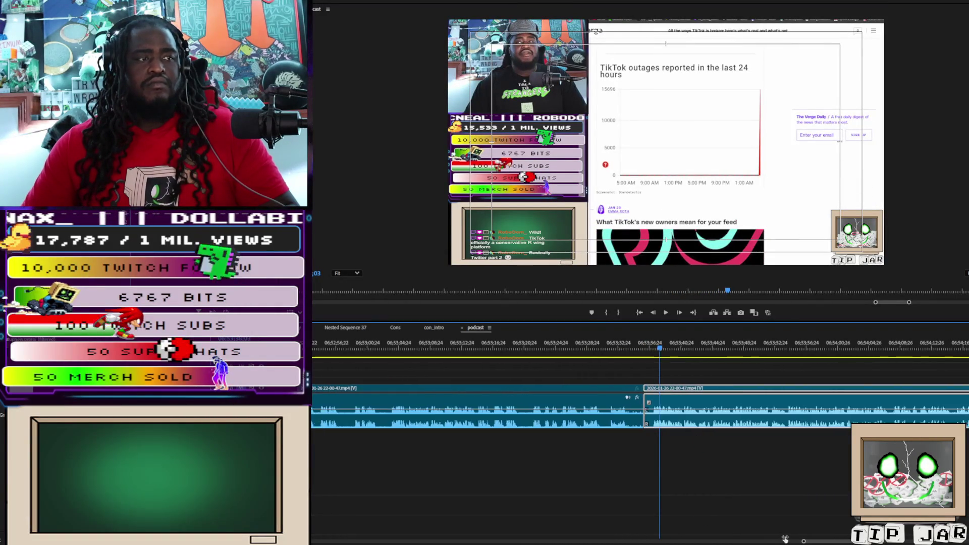
pyautogui.click(636, 423)
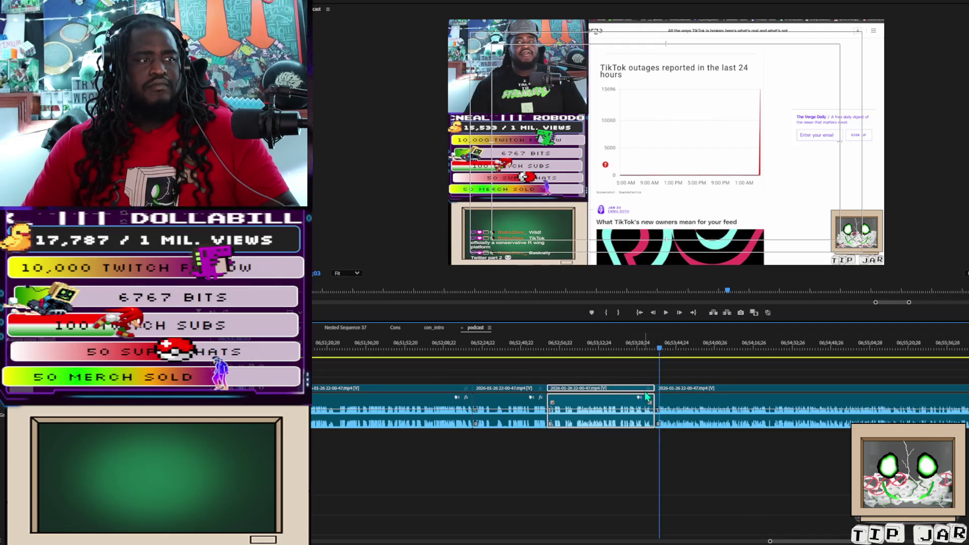
pyautogui.scroll(4, 770, 541)
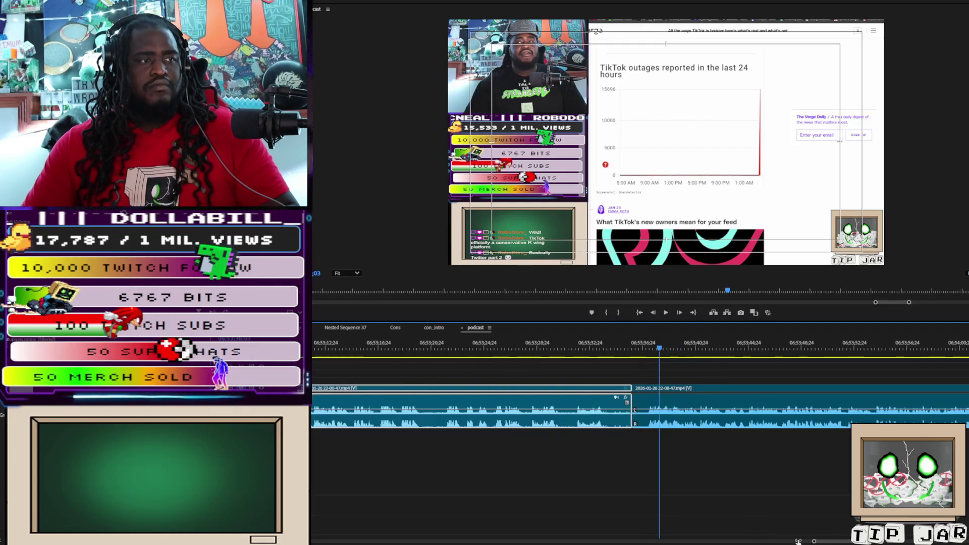
pyautogui.moveTo(642, 399); pyautogui.dragTo(630, 399)
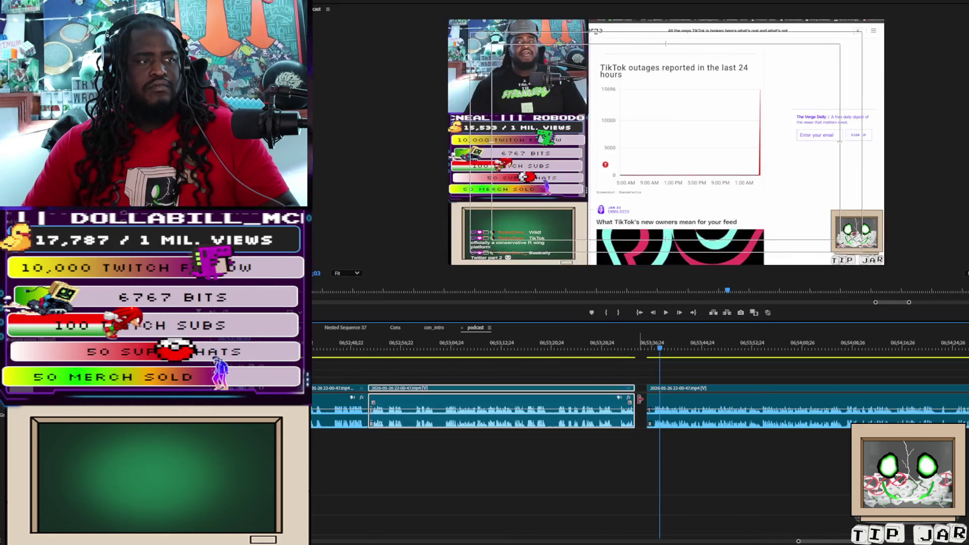
pyautogui.click(651, 406)
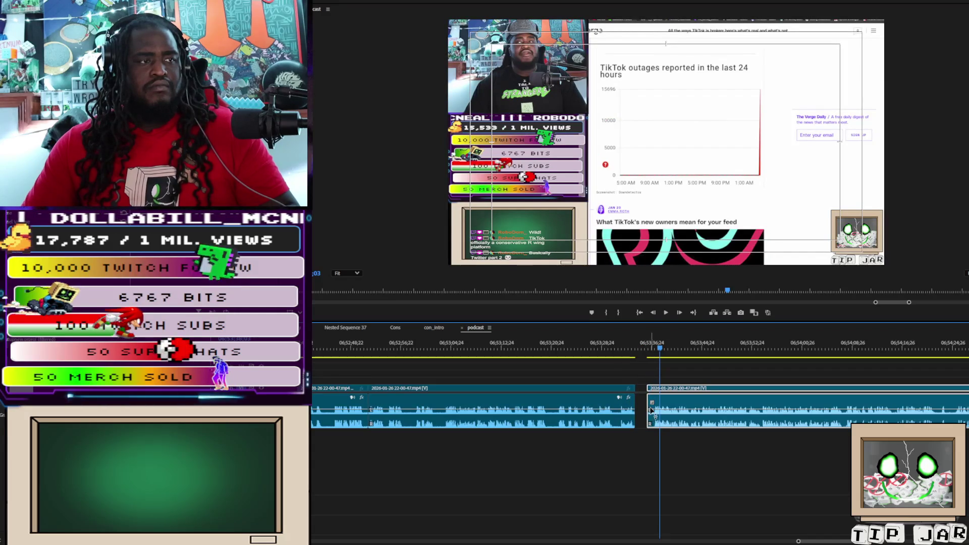
pyautogui.click(652, 404)
pyautogui.click(650, 409)
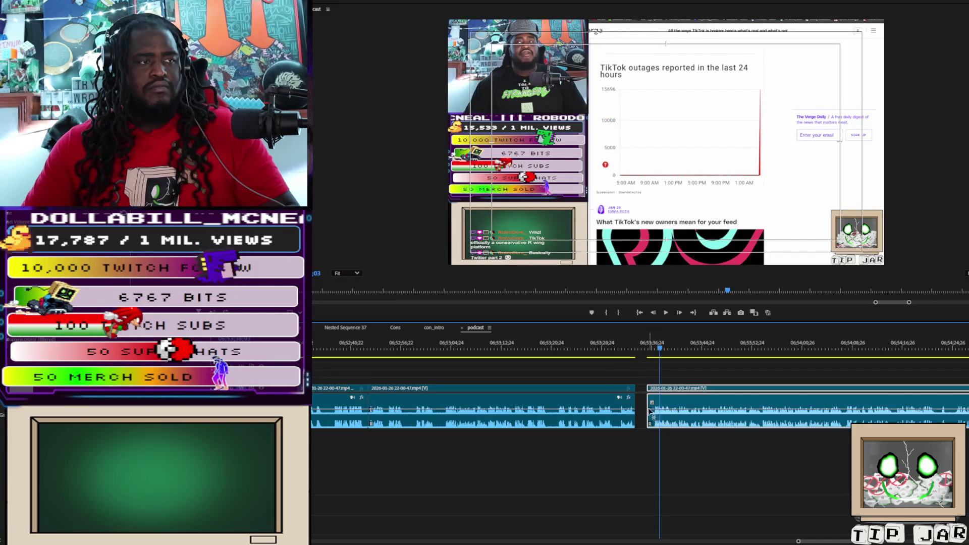
pyautogui.moveTo(651, 400); pyautogui.dragTo(655, 399)
# - Ripple-delete the empty gap so the clips join, then play back from before the edit
pyautogui.click(645, 409)
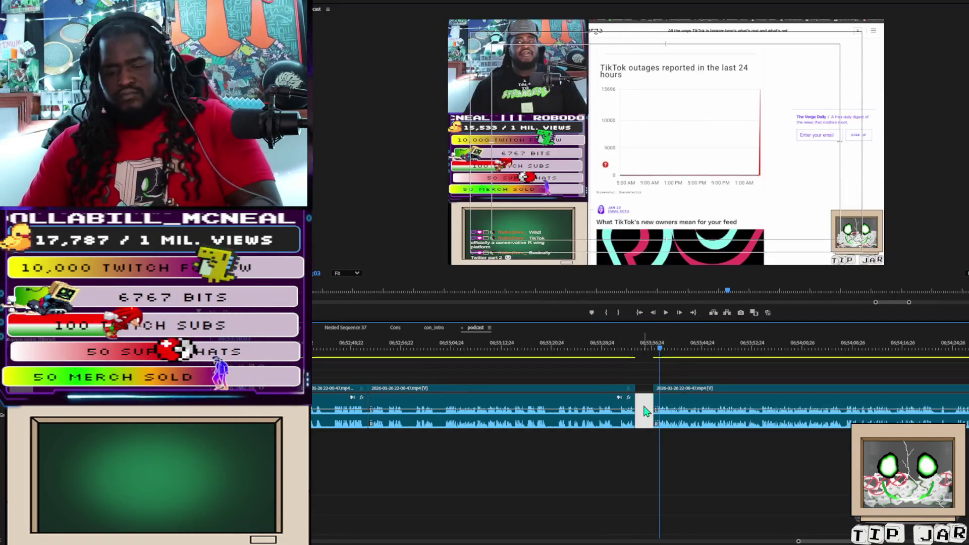
pyautogui.press('Delete')
pyautogui.click(375, 357)
pyautogui.press('space')
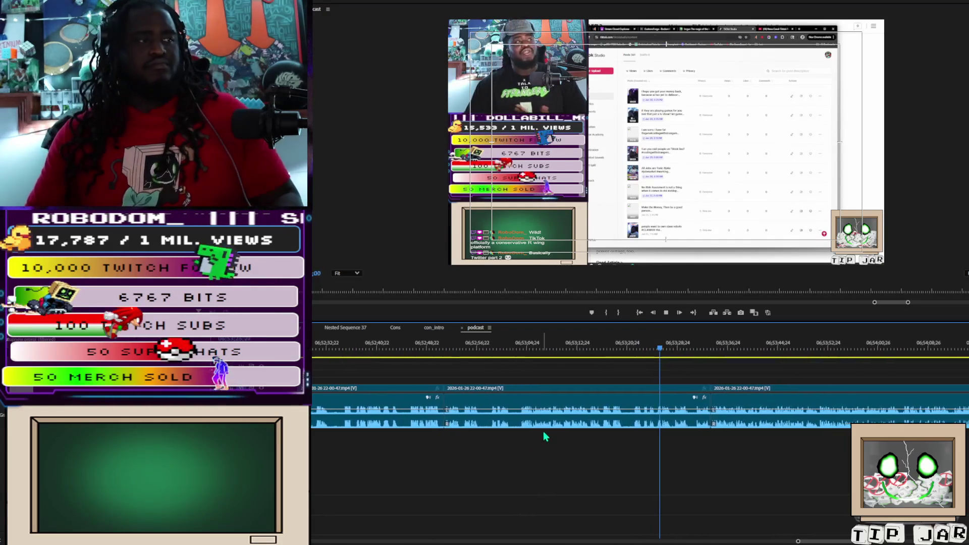
# - Label the middle podcast clip orange with Ctrl+1
pyautogui.click(608, 426)
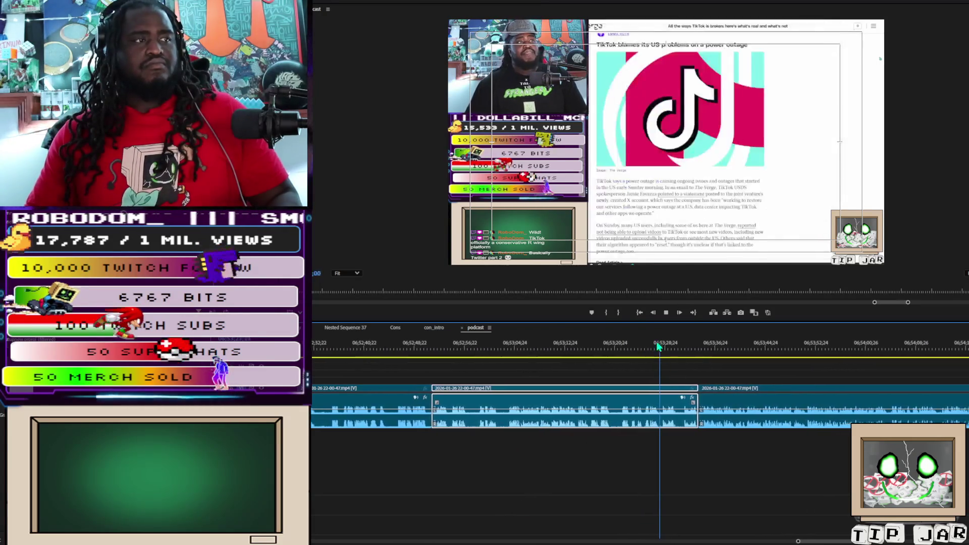
pyautogui.hotkey('ctrl', '1')
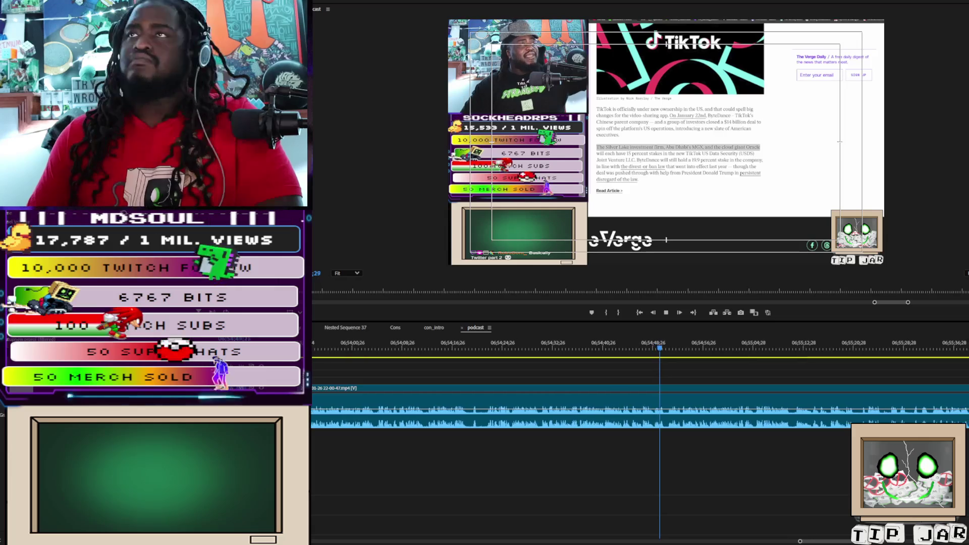
# - Razor out a short section of the podcast clip, delete it, close the gap, and resume playback
pyautogui.click(457, 352)
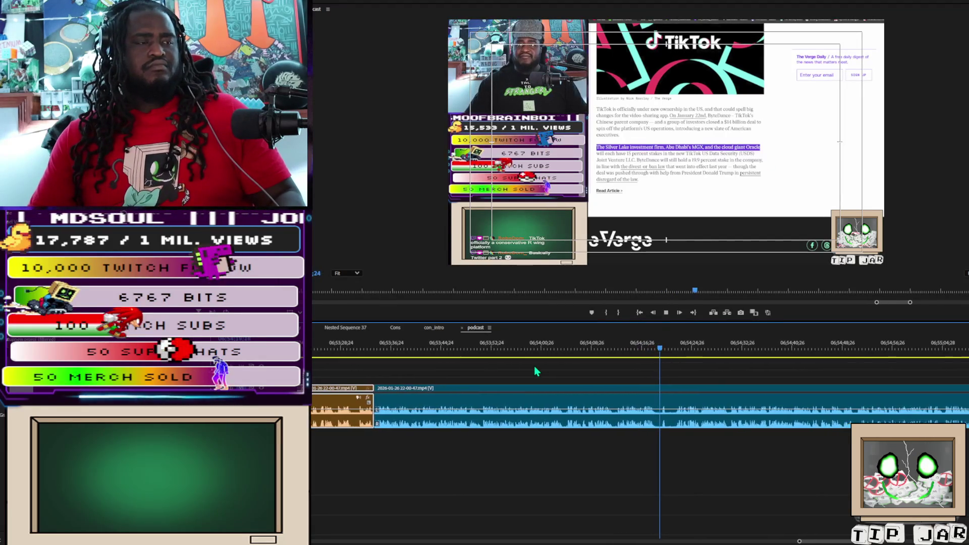
pyautogui.click(649, 418)
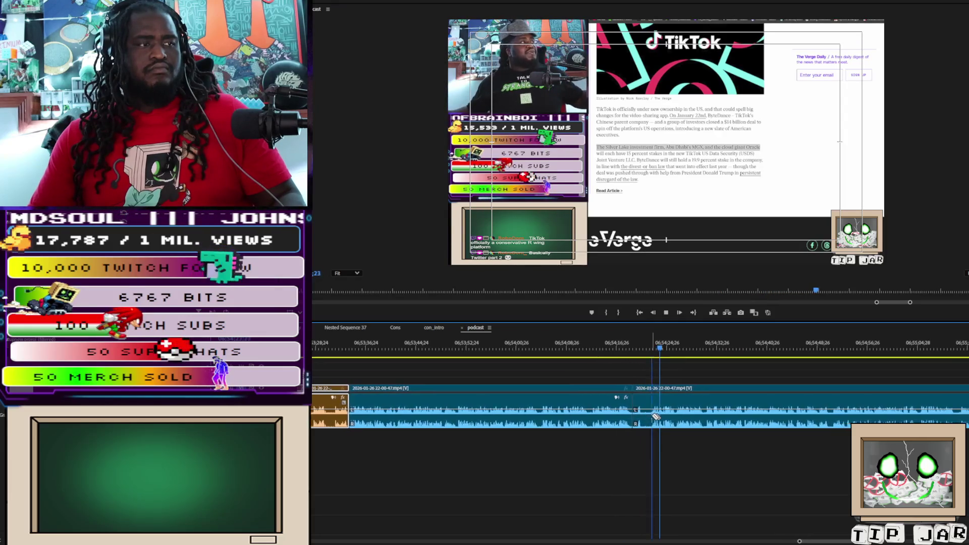
pyautogui.click(648, 418)
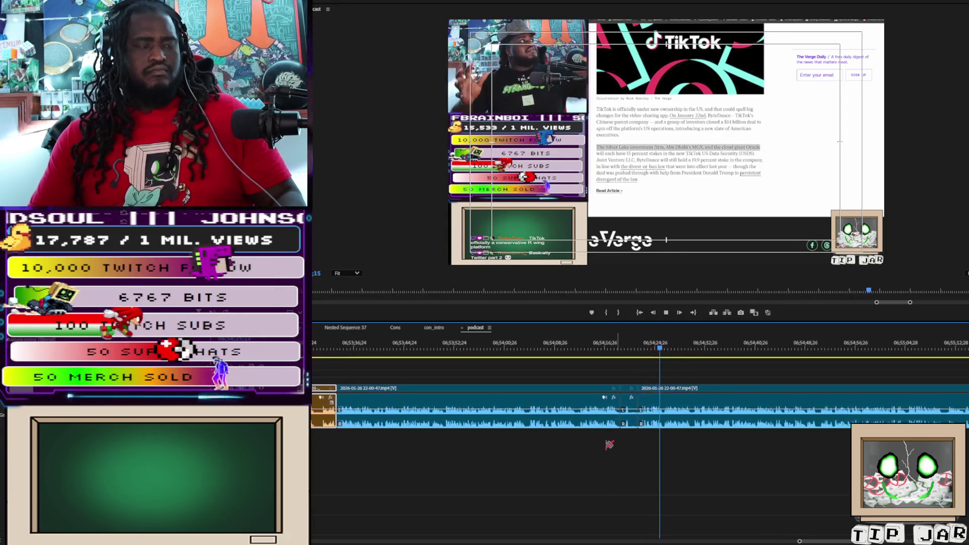
pyautogui.click(619, 419)
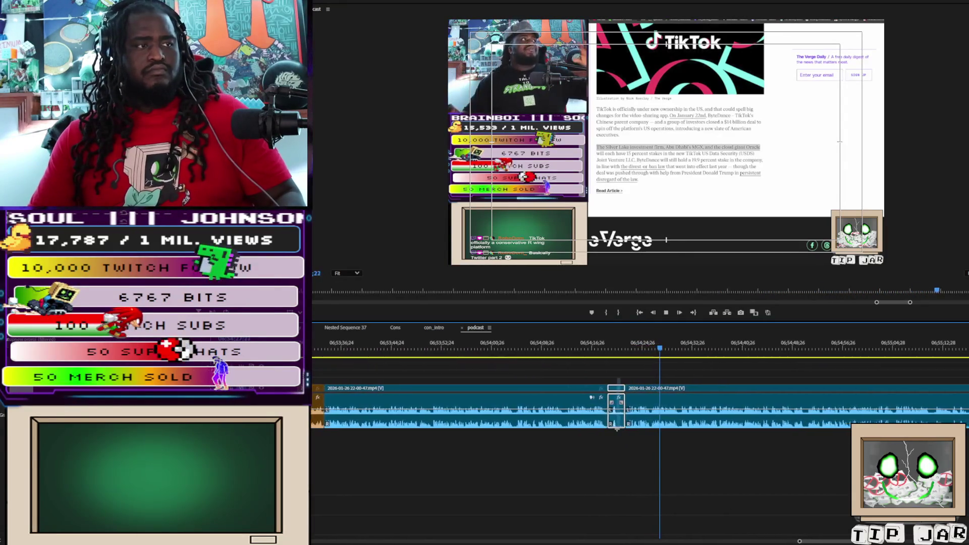
pyautogui.press('Delete')
pyautogui.click(611, 419)
pyautogui.press('Delete')
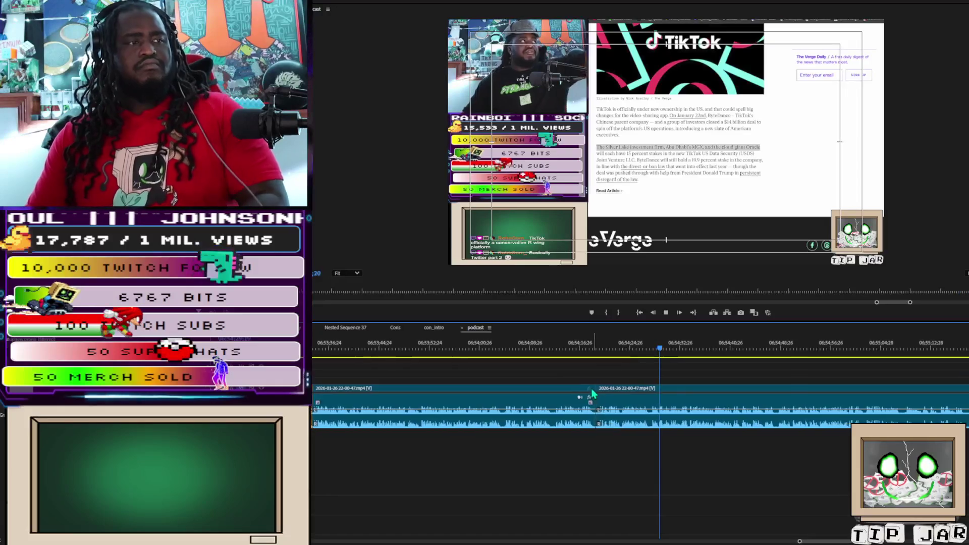
pyautogui.click(586, 339)
pyautogui.press('space')
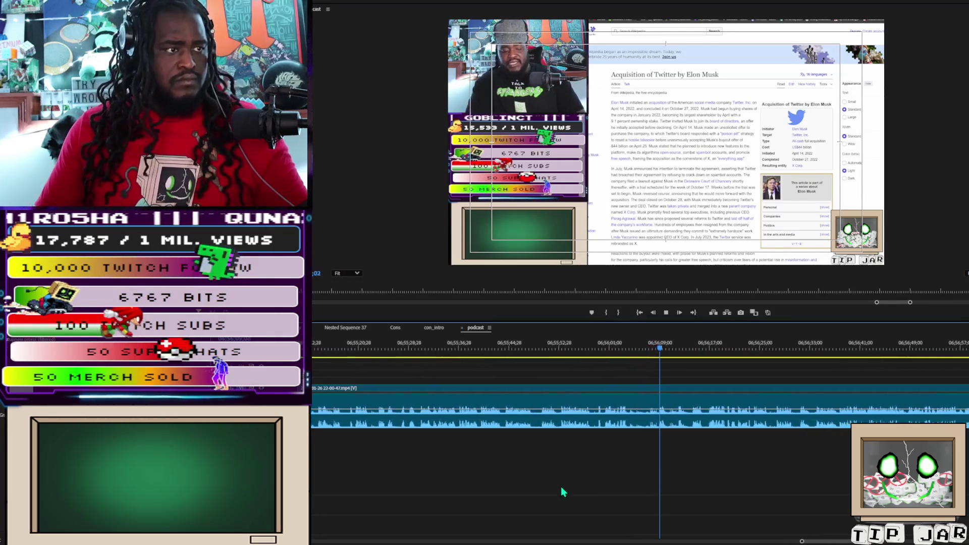
# - Razor-cut the podcast clip at the start and end of another short section
pyautogui.press('space')
pyautogui.press('c')
pyautogui.click(615, 417)
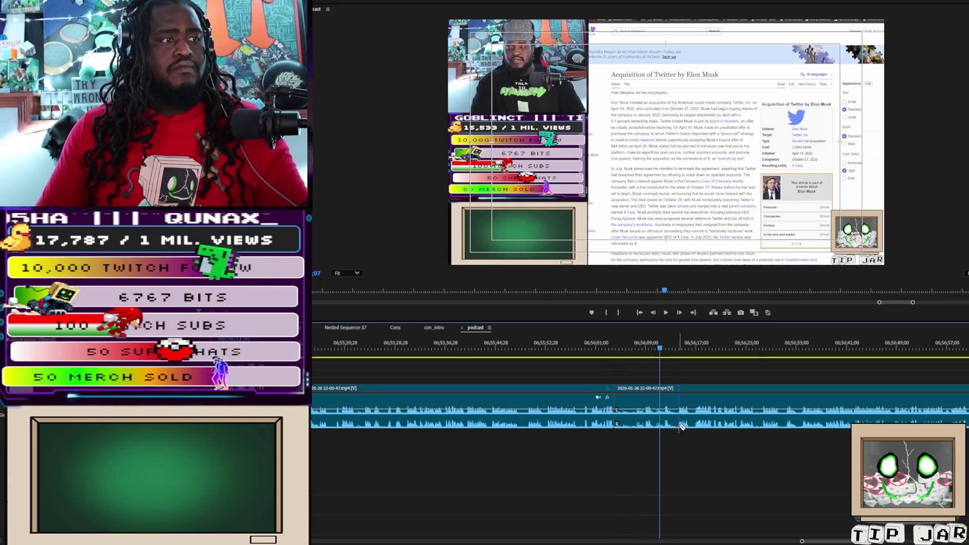
pyautogui.press('space')
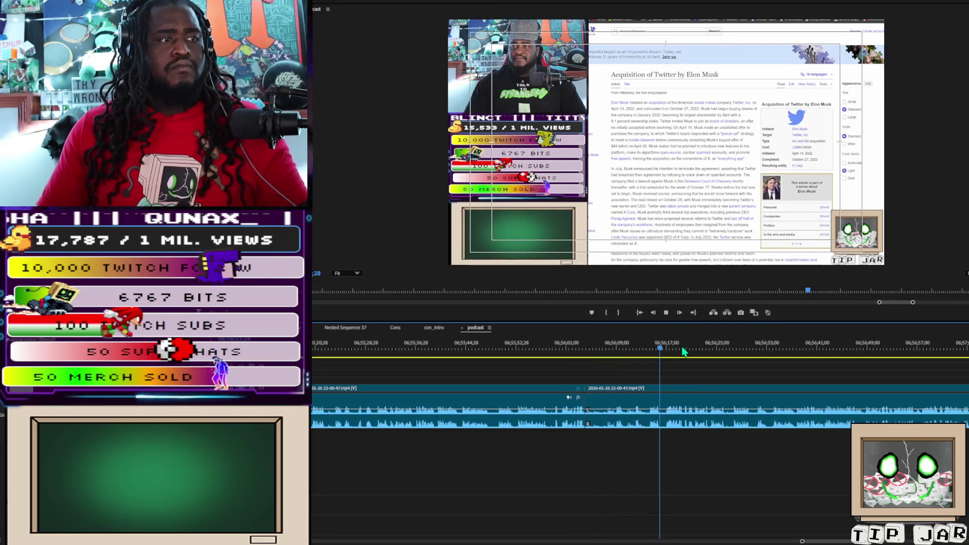
pyautogui.press('space')
pyautogui.click(656, 422)
# - Delete the isolated section, close the gap it leaves, and resume playback
pyautogui.press('v')
pyautogui.click(625, 405)
pyautogui.press('Delete')
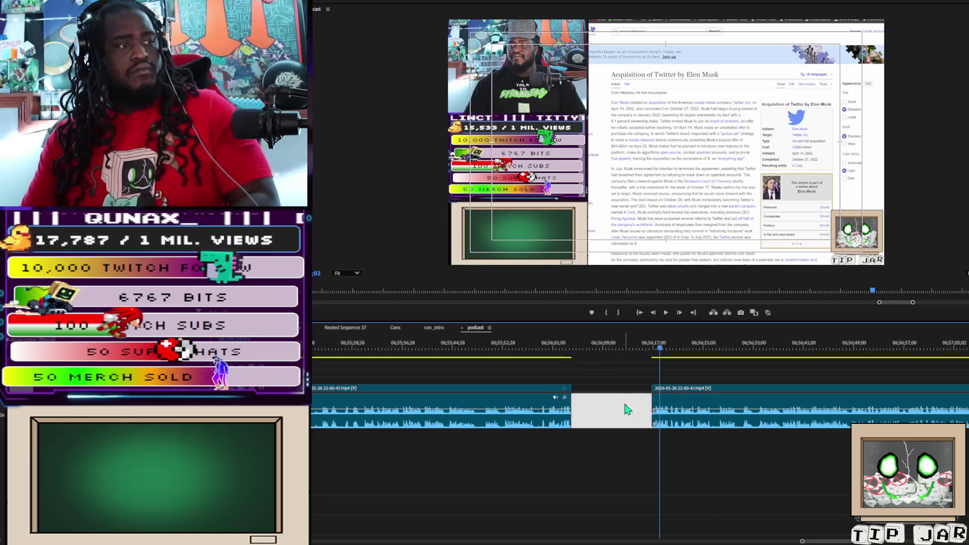
pyautogui.click(624, 403)
pyautogui.press('Delete')
pyautogui.press('space')
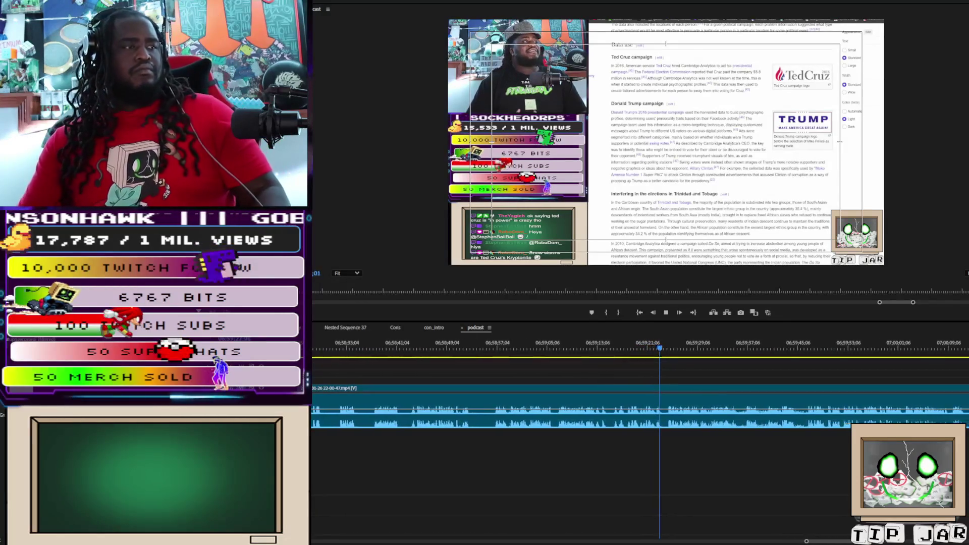
# - Delete the short clip in the podcast sequence so the following clip shifts left
pyautogui.click(473, 353)
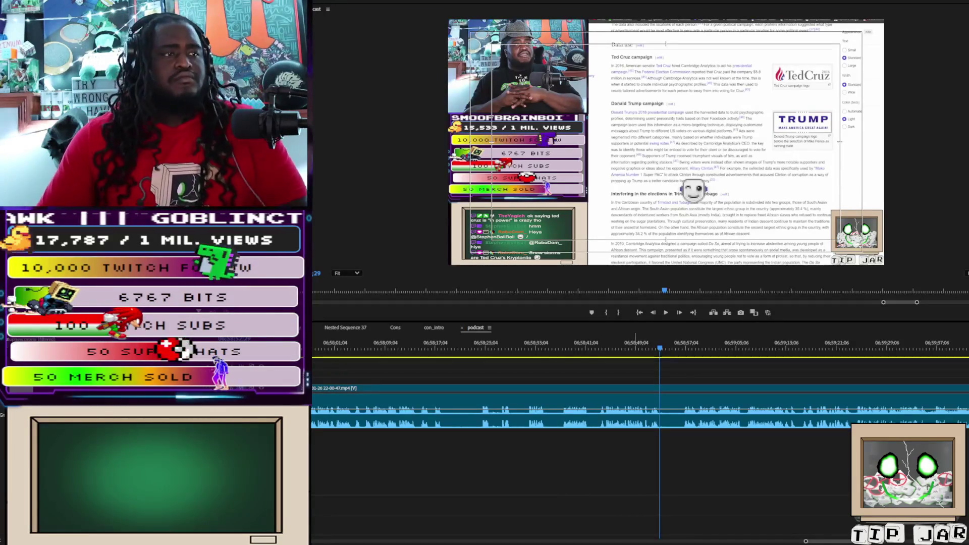
pyautogui.moveTo(669, 544)
pyautogui.mouseDown()
pyautogui.moveTo(665, 465)
pyautogui.moveTo(424, 366)
pyautogui.moveTo(425, 353)
pyautogui.moveTo(456, 416)
pyautogui.moveTo(445, 422)
pyautogui.moveTo(483, 424)
pyautogui.mouseUp()
pyautogui.press('Delete')
pyautogui.click(474, 426)
pyautogui.press('Delete')
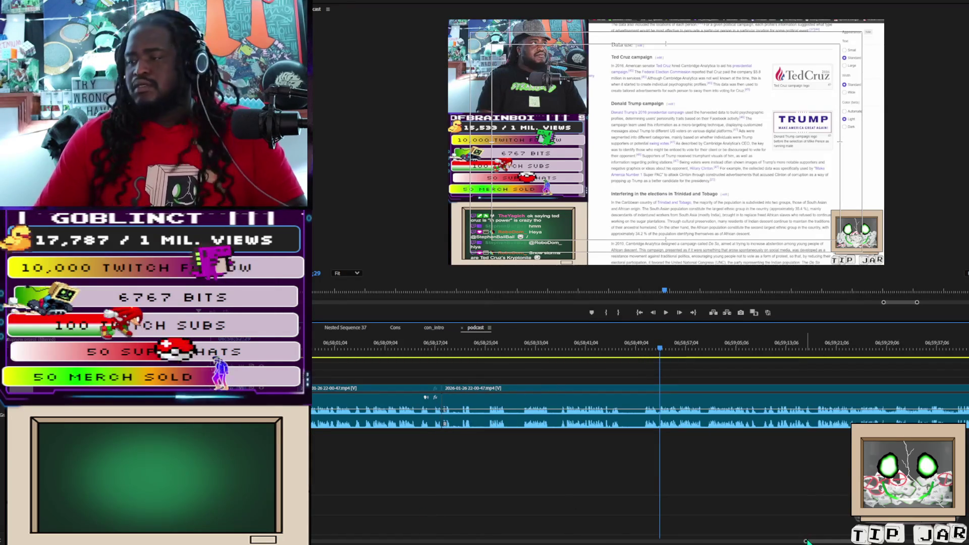
# - Place the MVI_2234.MOV camera clip on the timeline at the current time
pyautogui.scroll(-10, 807, 541)
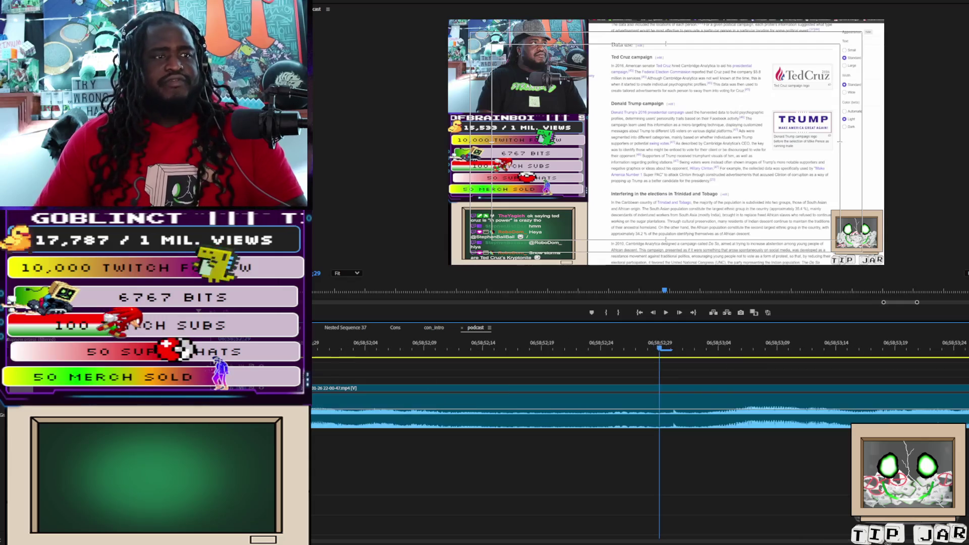
pyautogui.scroll(-2, 713, 511)
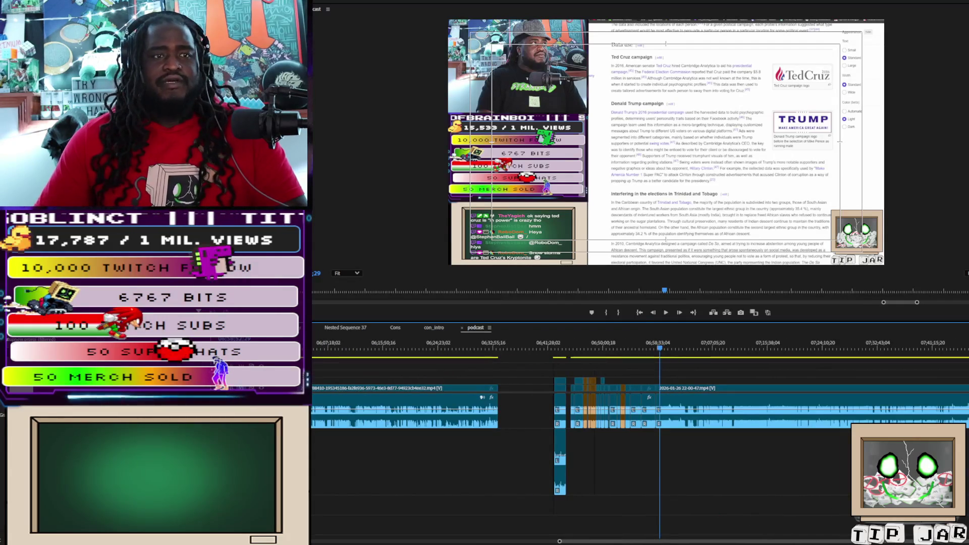
pyautogui.moveTo(641, 384); pyautogui.dragTo(675, 384)
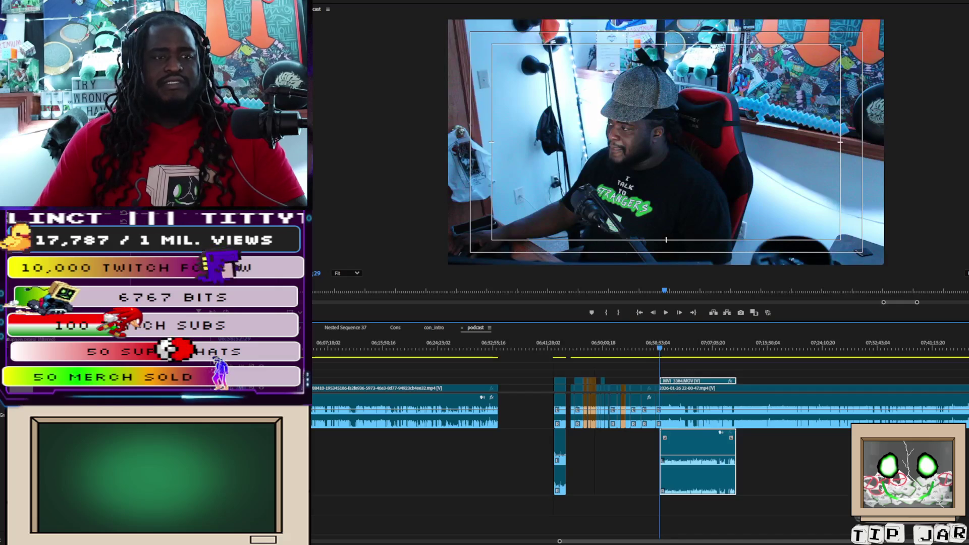
# - Zoom the timeline in around the newly placed MVI_2234.MOV clip near 06:58:33
pyautogui.press('=')
pyautogui.press('=')
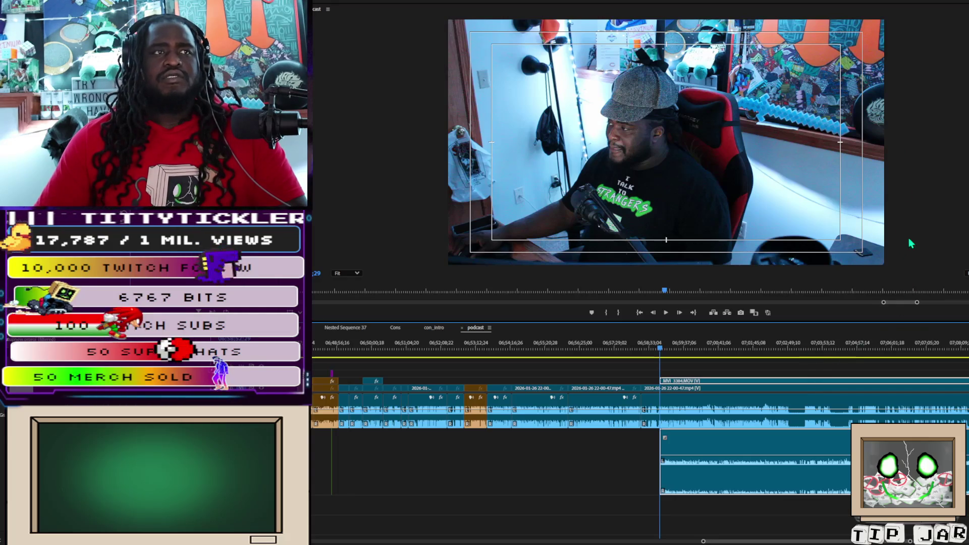
pyautogui.click(891, 273)
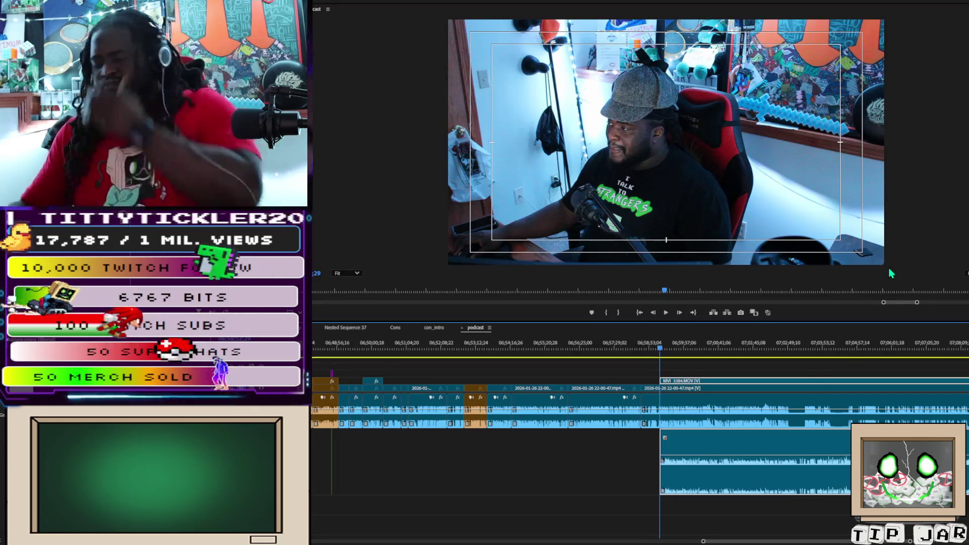